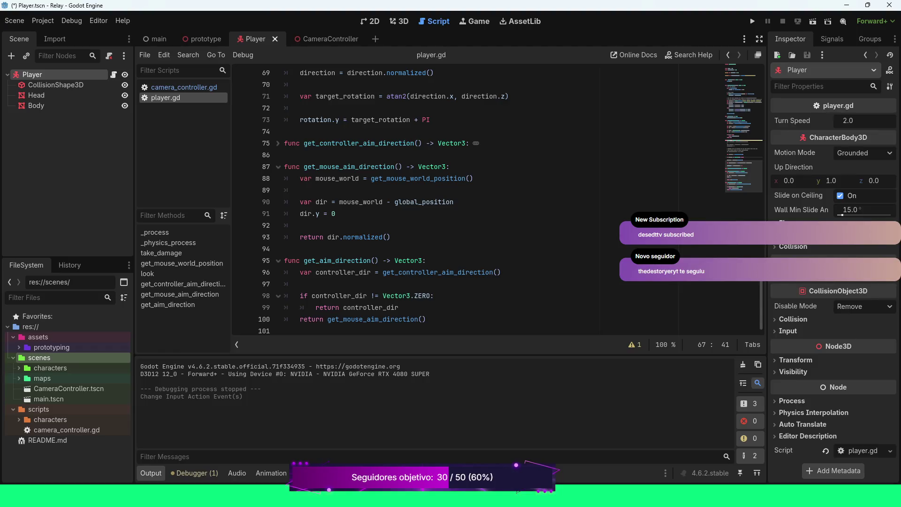
# Unfold get_controller_aim_direction in player.gd, which aims using only aim_left and aim_right, then run the game.
pyautogui.click(278, 143)
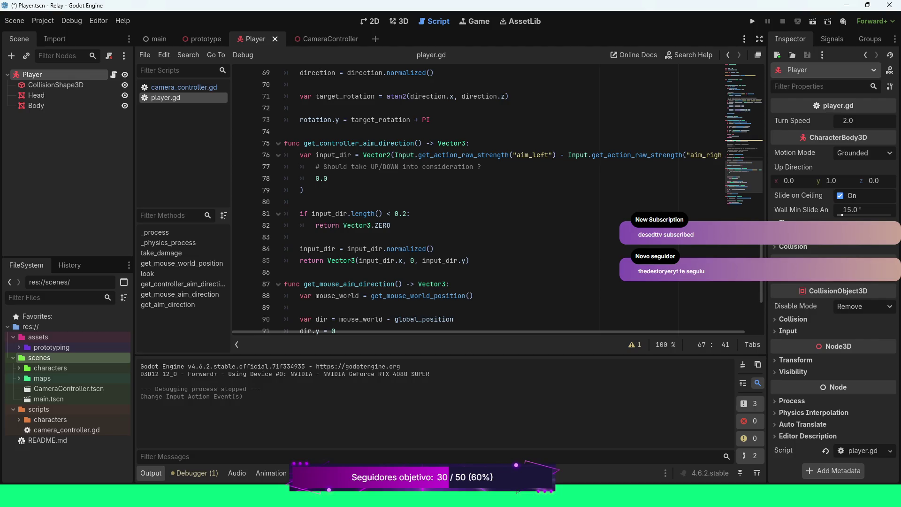
pyautogui.press('F5')
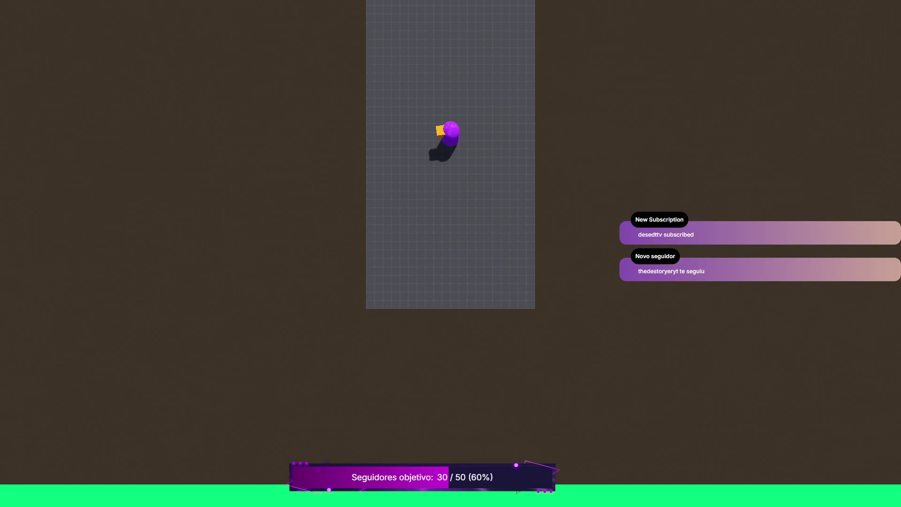
pyautogui.press('Up')
pyautogui.press('Left')
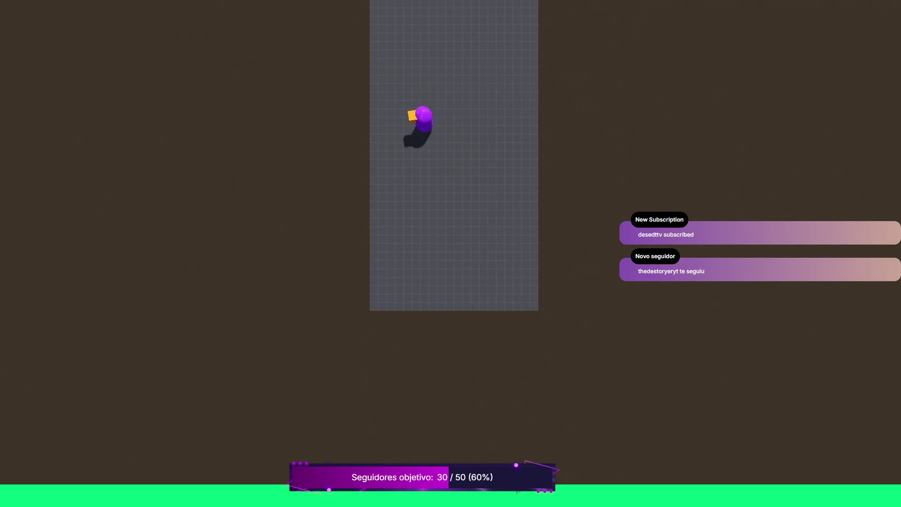
pyautogui.press('Right')
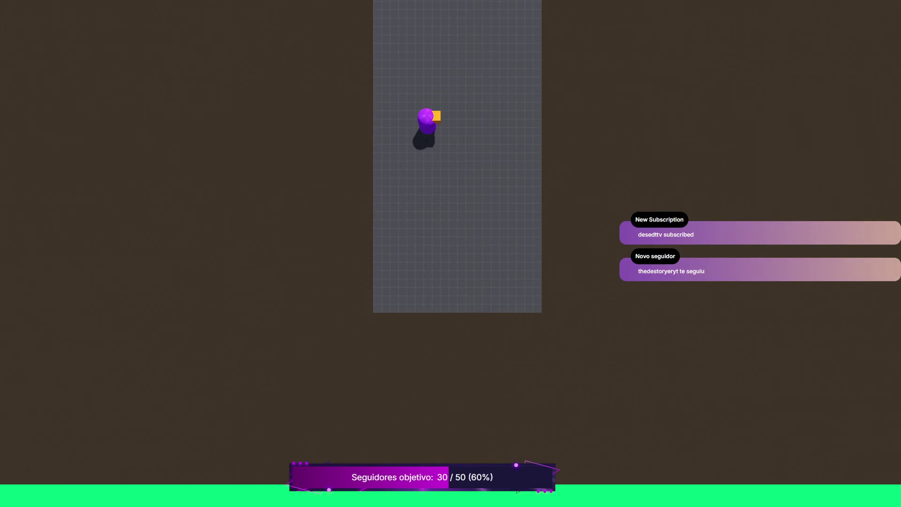
pyautogui.press('Left')
pyautogui.press('Right')
pyautogui.press('Left')
pyautogui.press('Right')
pyautogui.press('Right')
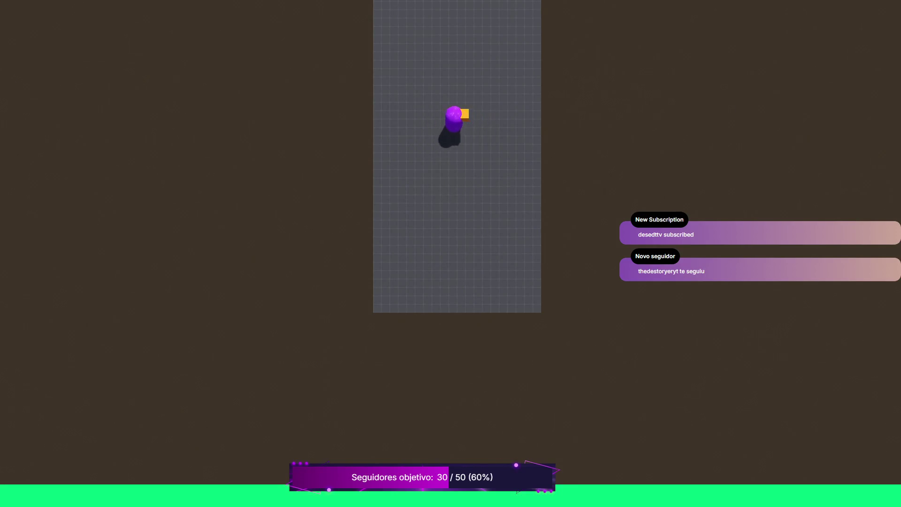
pyautogui.press('Left')
pyautogui.press('Right')
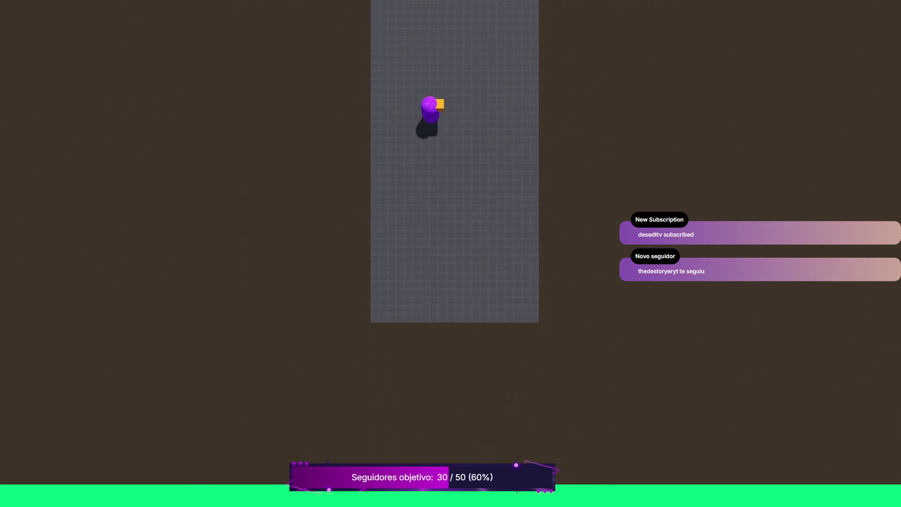
pyautogui.press('Left')
pyautogui.press('Right')
pyautogui.press('Left')
pyautogui.press('Right')
pyautogui.press('Left')
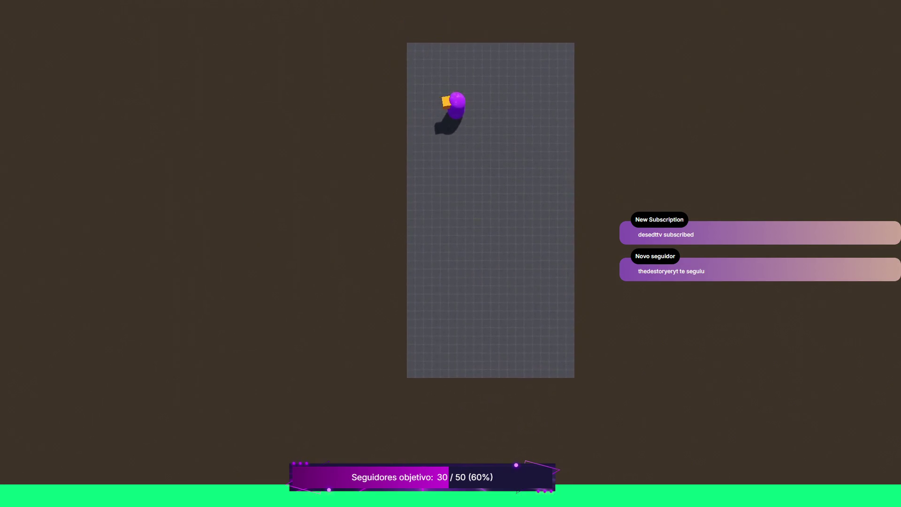
pyautogui.press('Right')
pyautogui.press('Down')
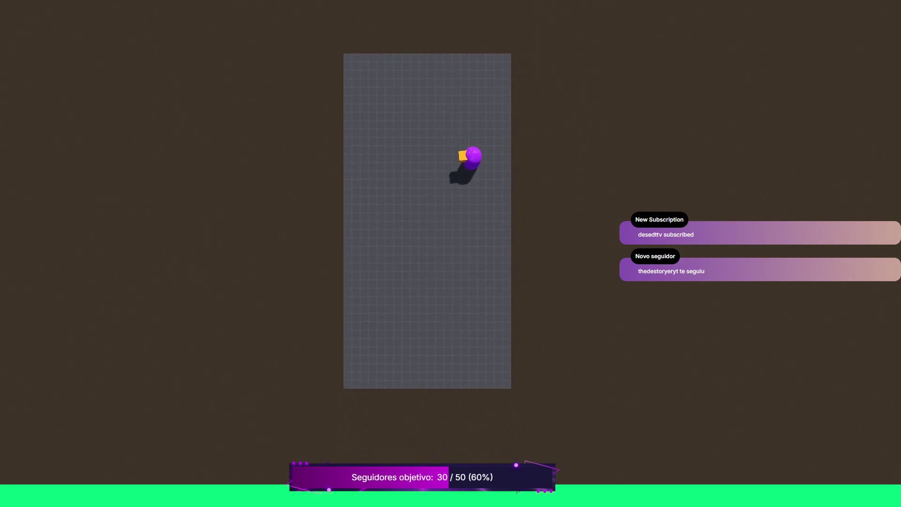
pyautogui.press('Up')
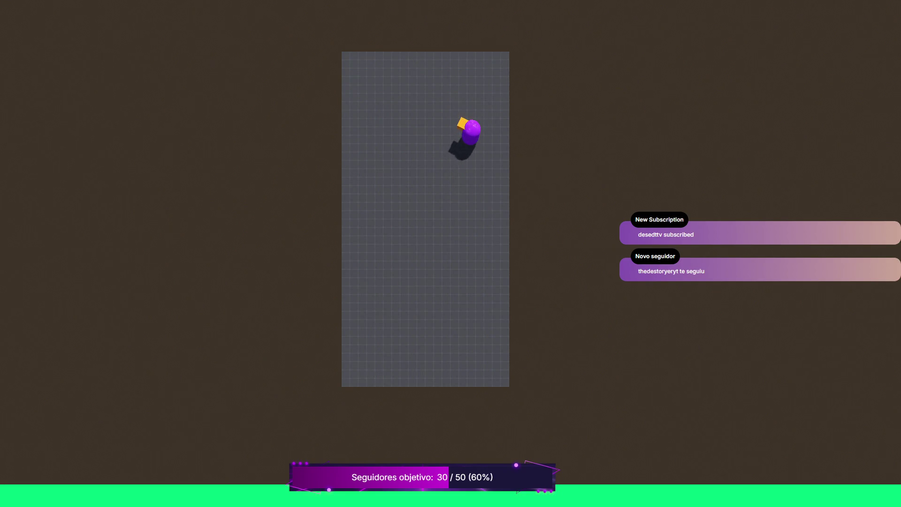
pyautogui.press('Left')
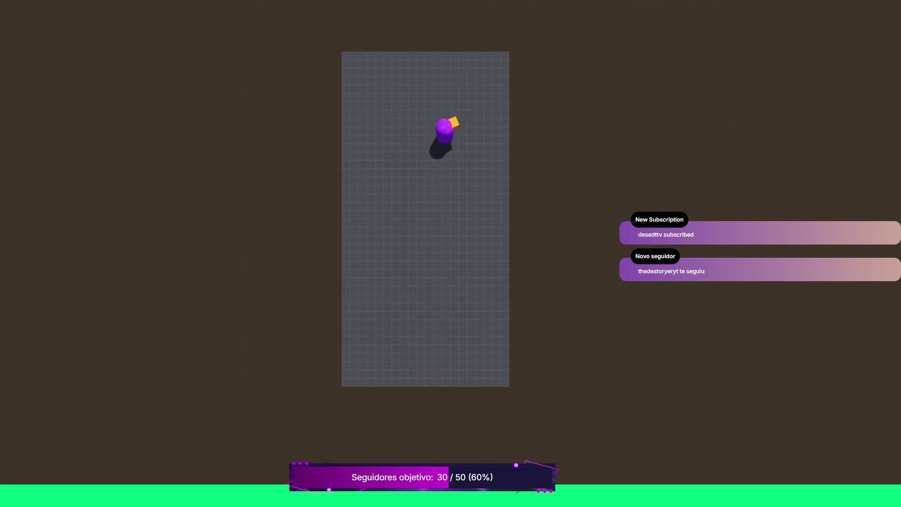
pyautogui.press('Up')
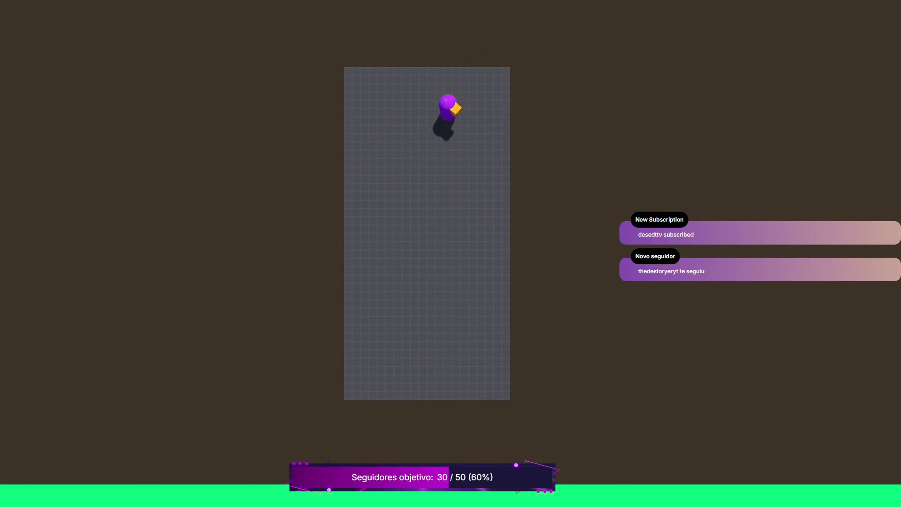
pyautogui.press('Right')
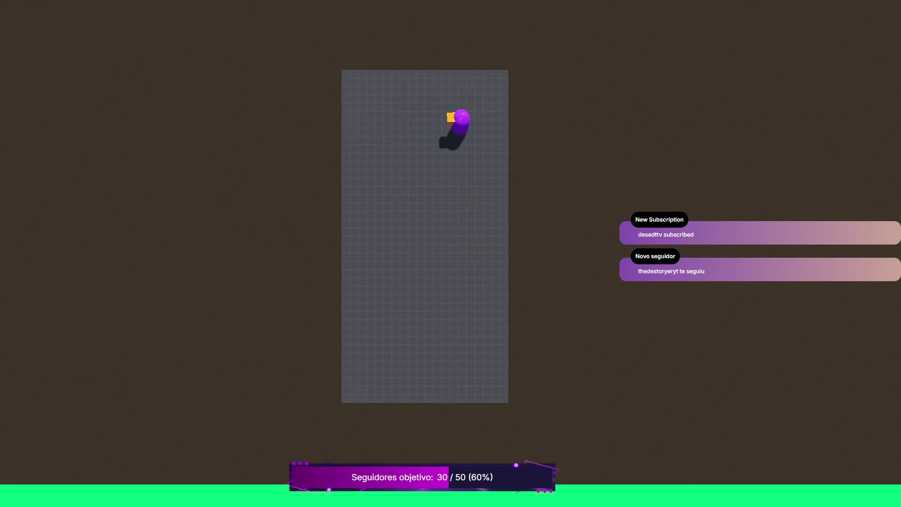
pyautogui.press('Left')
pyautogui.press('Down')
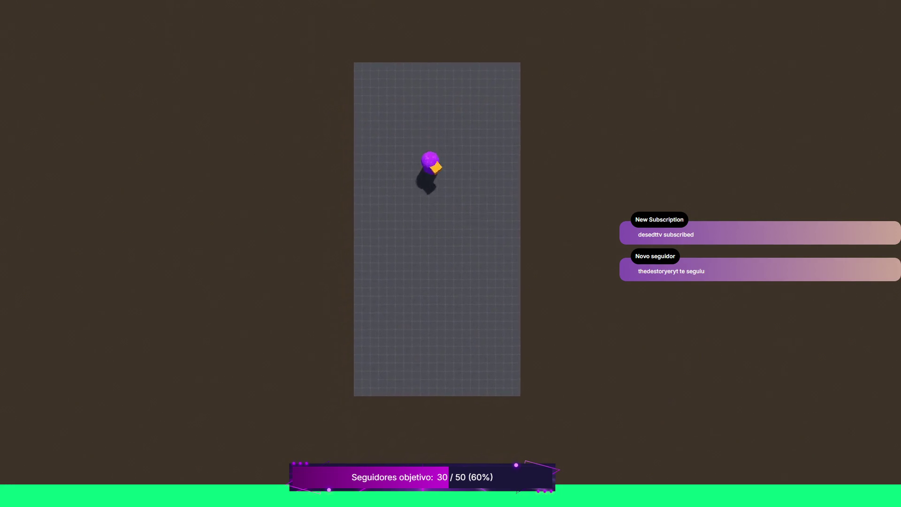
pyautogui.press('Right')
pyautogui.press('Up')
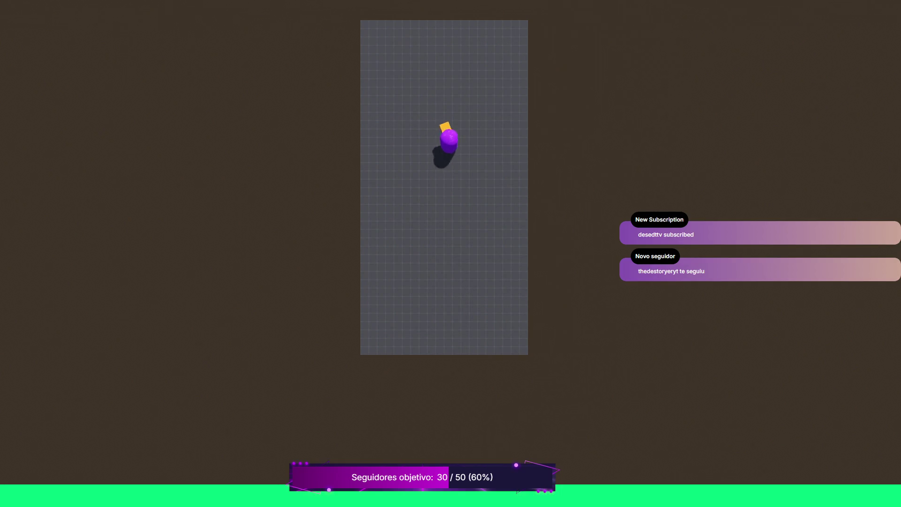
pyautogui.press('Up')
pyautogui.press('Left')
pyautogui.press('Right')
pyautogui.press('Left')
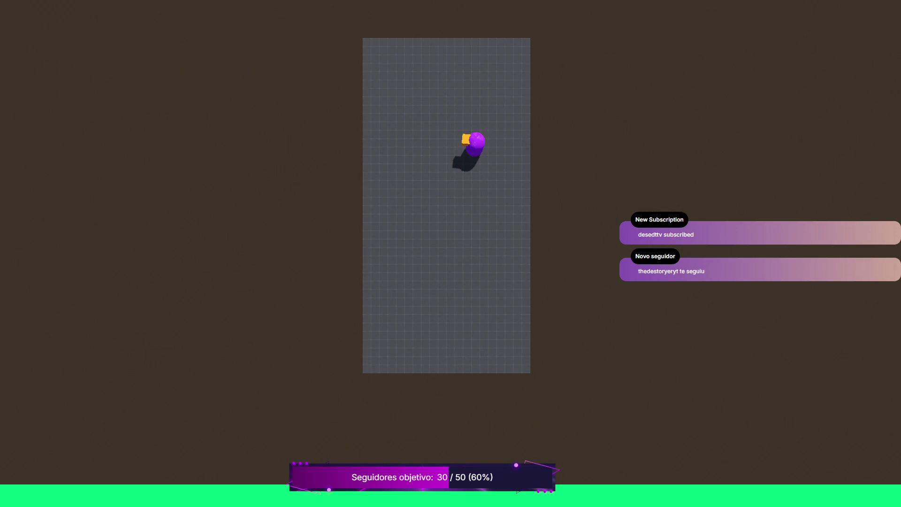
pyautogui.press('F8')
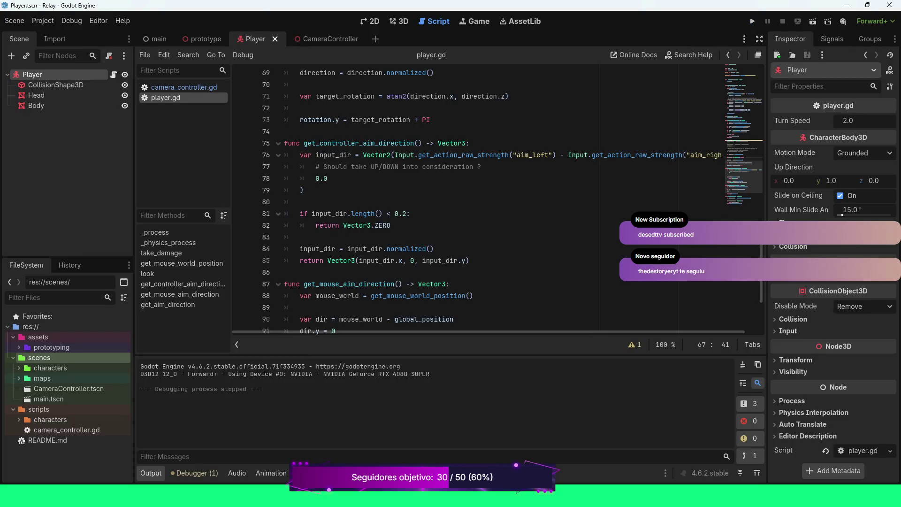
# In Project Settings > Input Map, add two new actions named aim_up and aim_down.
pyautogui.scroll(3, 497, 201)
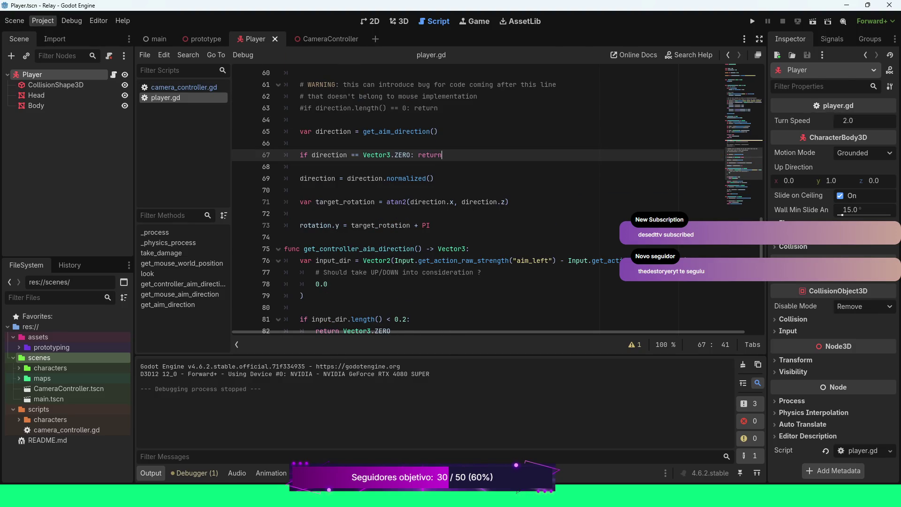
pyautogui.click(43, 21)
pyautogui.click(56, 35)
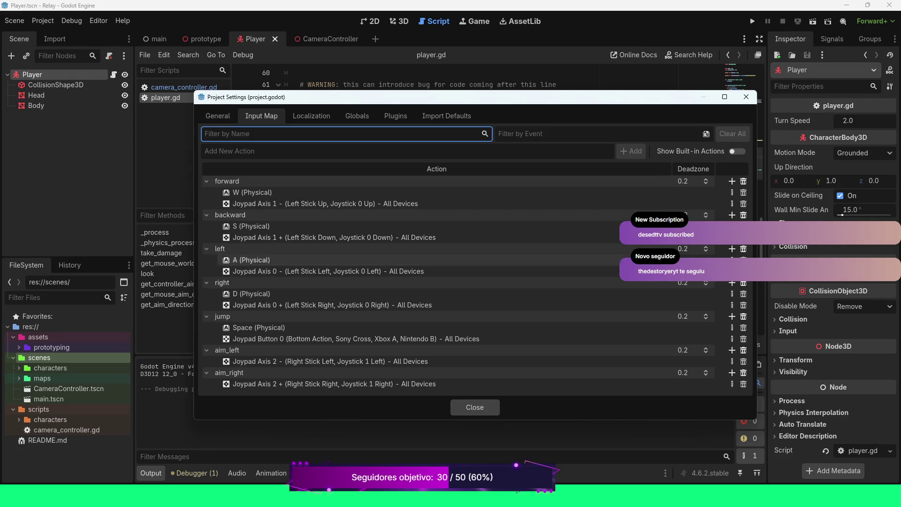
pyautogui.click(230, 151)
pyautogui.write('aim_')
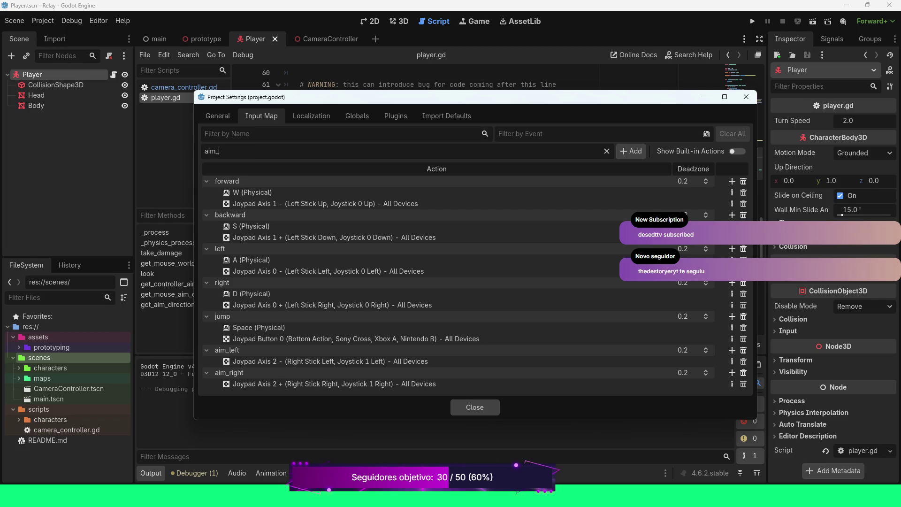
pyautogui.write('up')
pyautogui.press('Return')
pyautogui.write('aim')
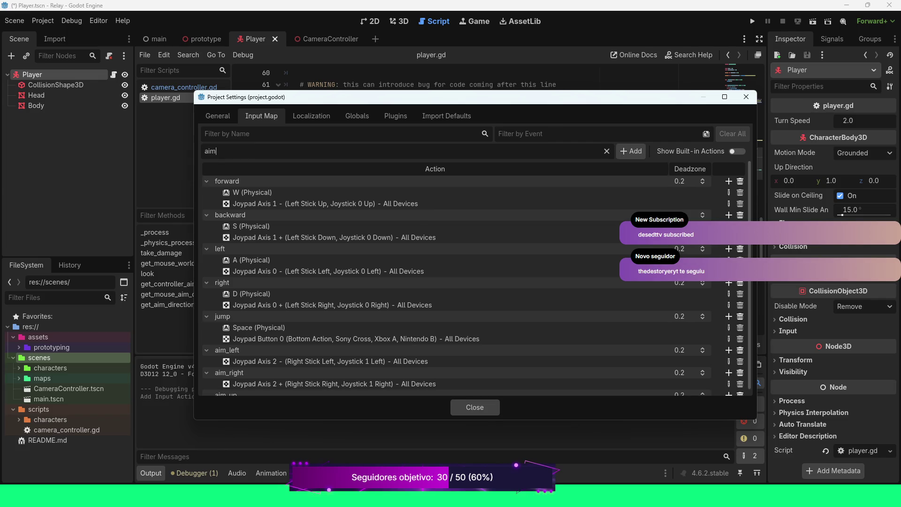
pyautogui.write('_down')
pyautogui.press('Return')
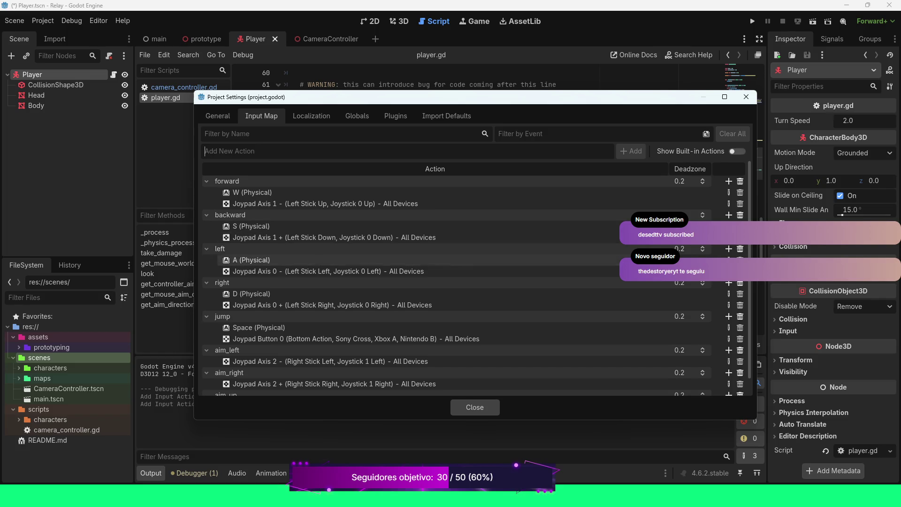
pyautogui.scroll(-1, 469, 281)
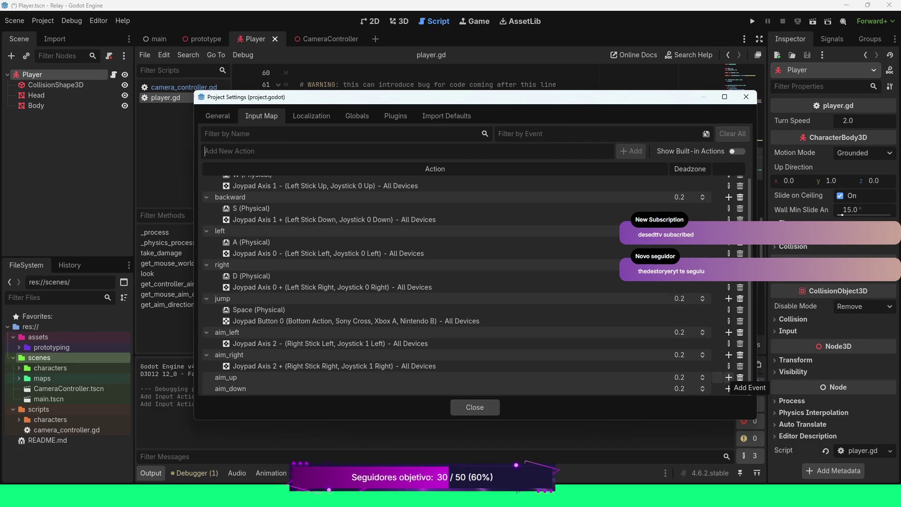
# Bind aim_up to Joypad Axis 3 − (Right Stick Up) for all devices.
pyautogui.click(728, 378)
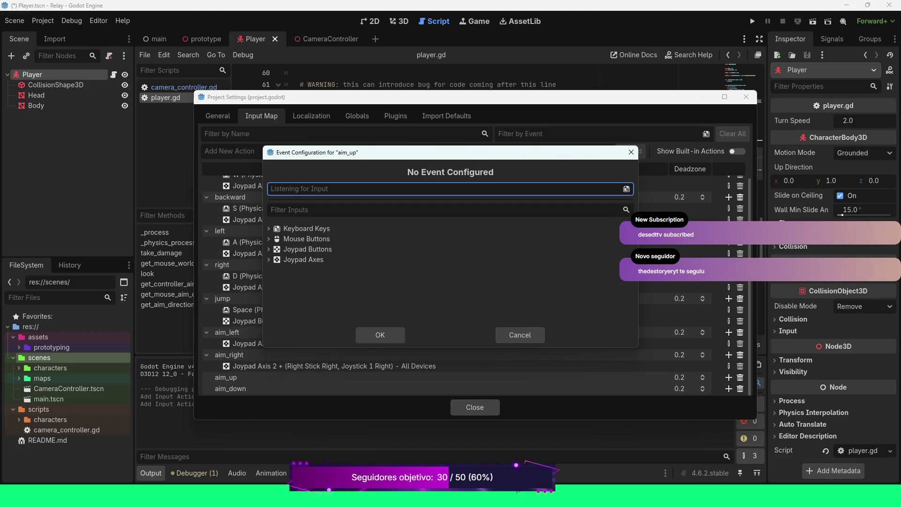
pyautogui.click(269, 260)
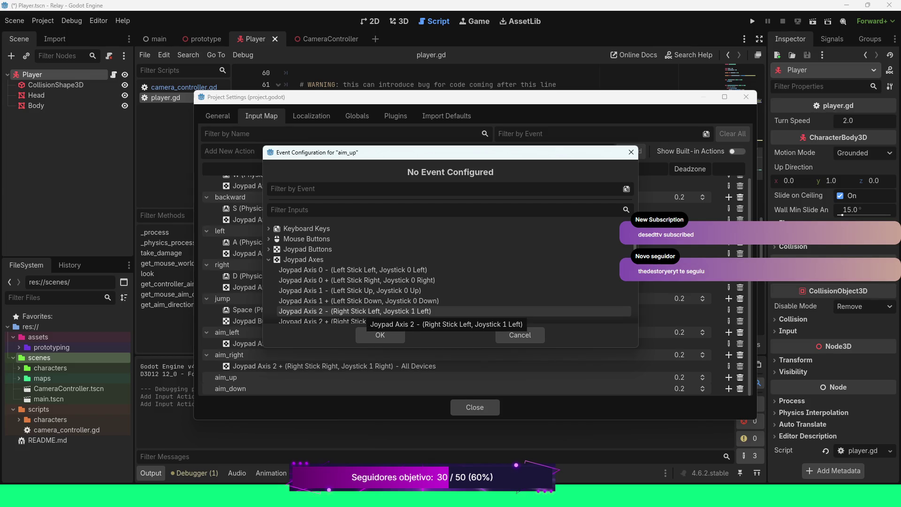
pyautogui.scroll(-2, 366, 311)
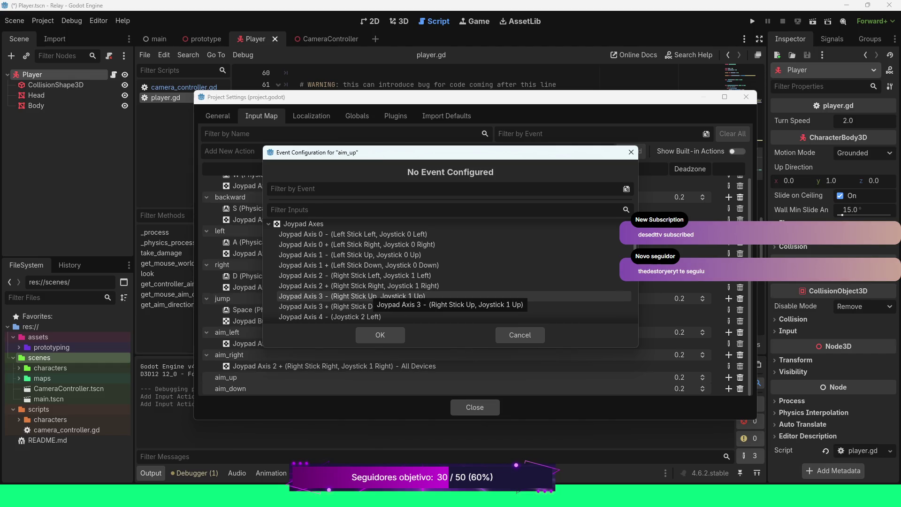
pyautogui.click(370, 296)
pyautogui.click(380, 335)
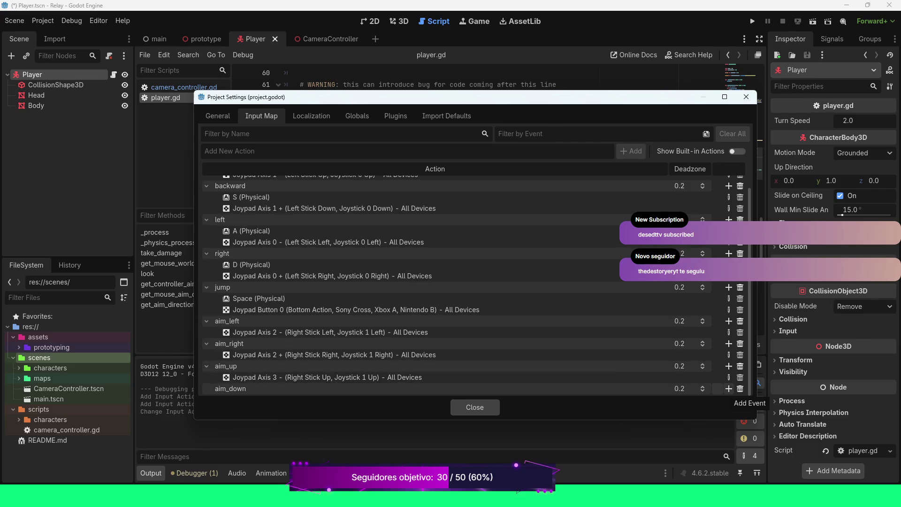
pyautogui.click(728, 389)
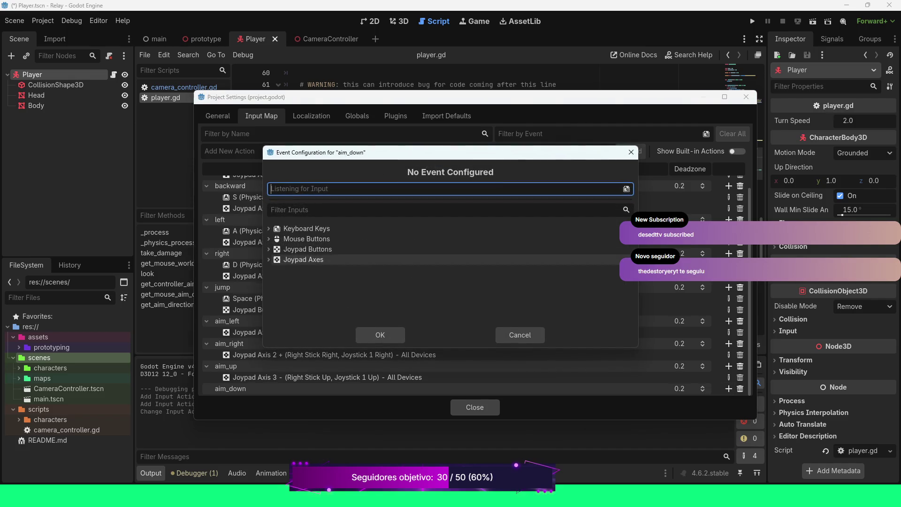
# Bind aim_down to Joypad Axis 3 + (Right Stick Down) and close Project Settings.
pyautogui.click(269, 259)
pyautogui.scroll(-1, 357, 290)
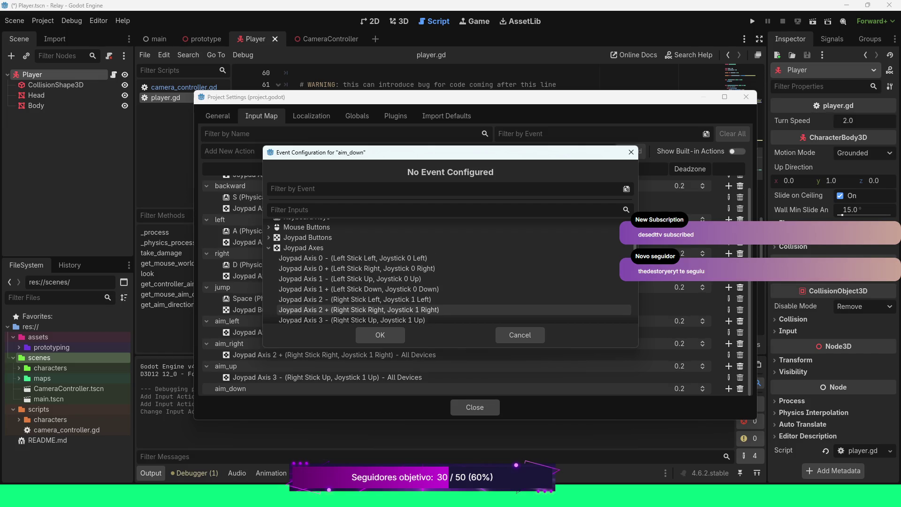
pyautogui.scroll(-1, 371, 312)
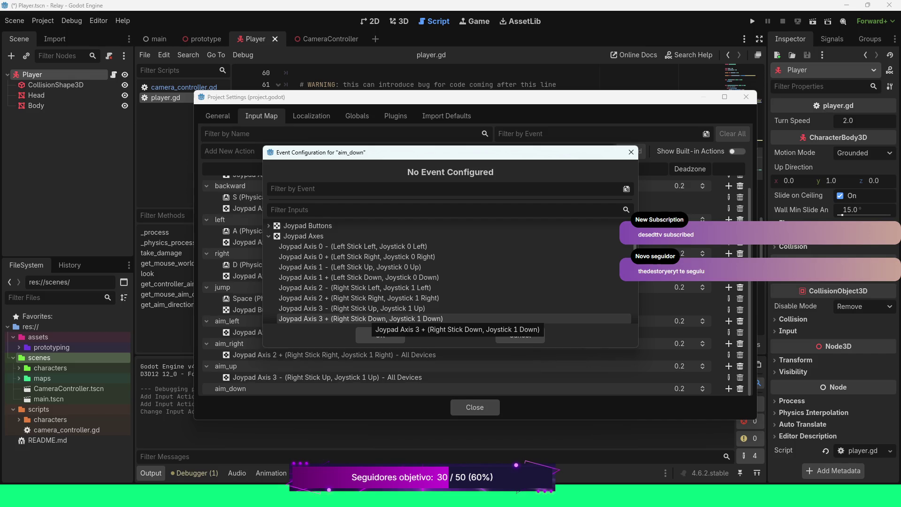
pyautogui.click(371, 318)
pyautogui.click(380, 334)
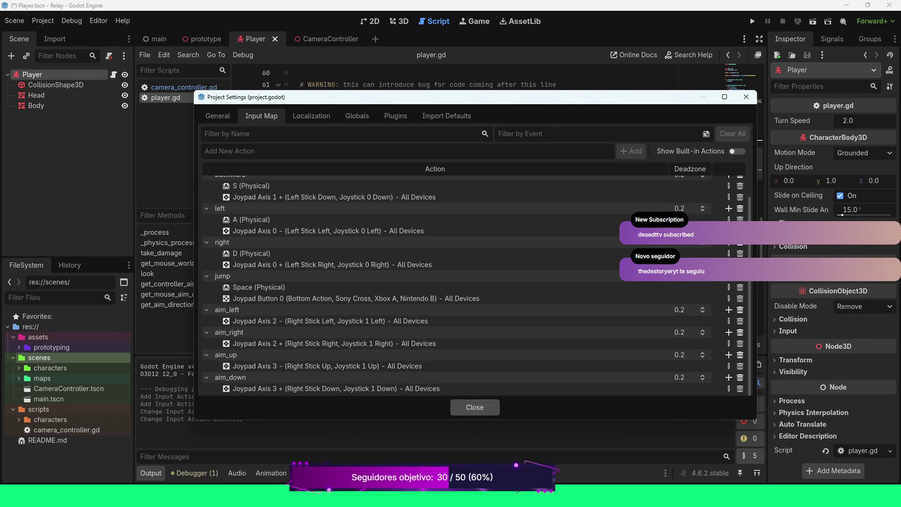
pyautogui.click(475, 407)
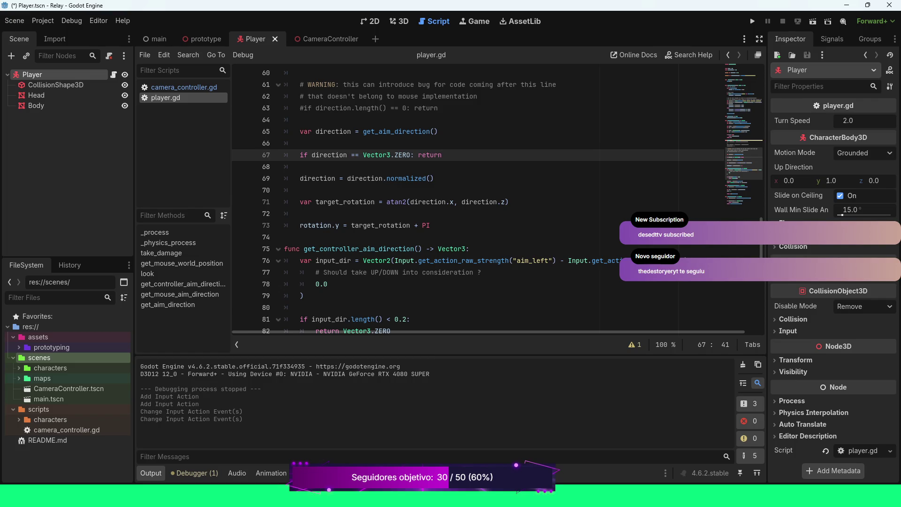
# Paste line 76's aim strength expression over the commented placeholder and 0.0 on lines 77–78.
pyautogui.hscroll(1, 494, 207)
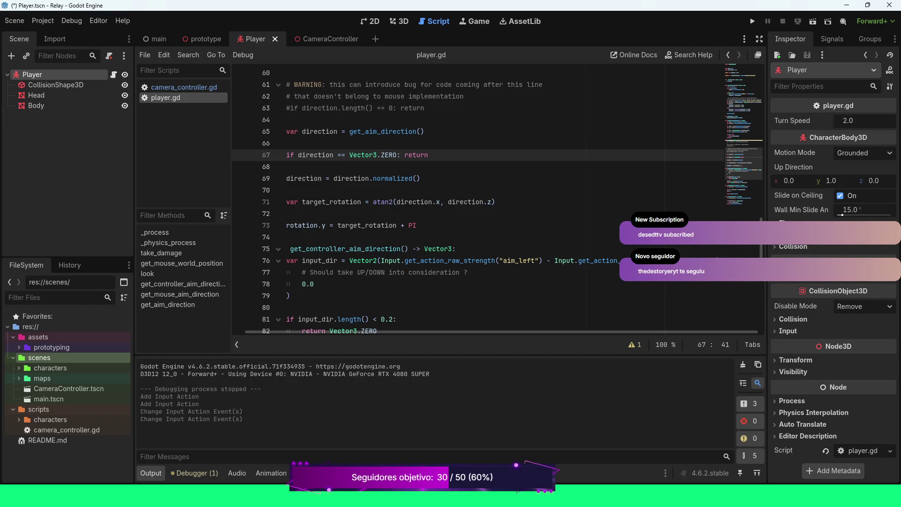
pyautogui.press('Down')
pyautogui.press('Down')
pyautogui.press('Down')
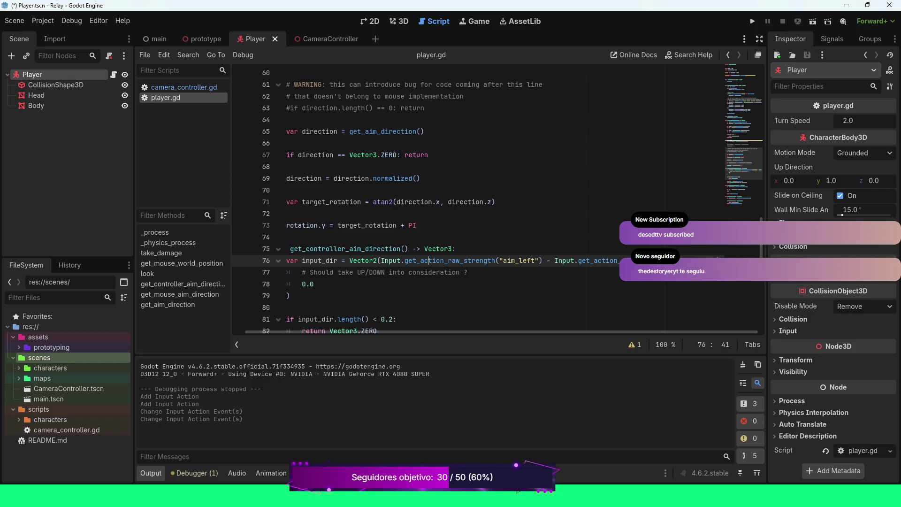
pyautogui.moveTo(382, 260); pyautogui.dragTo(723, 261)
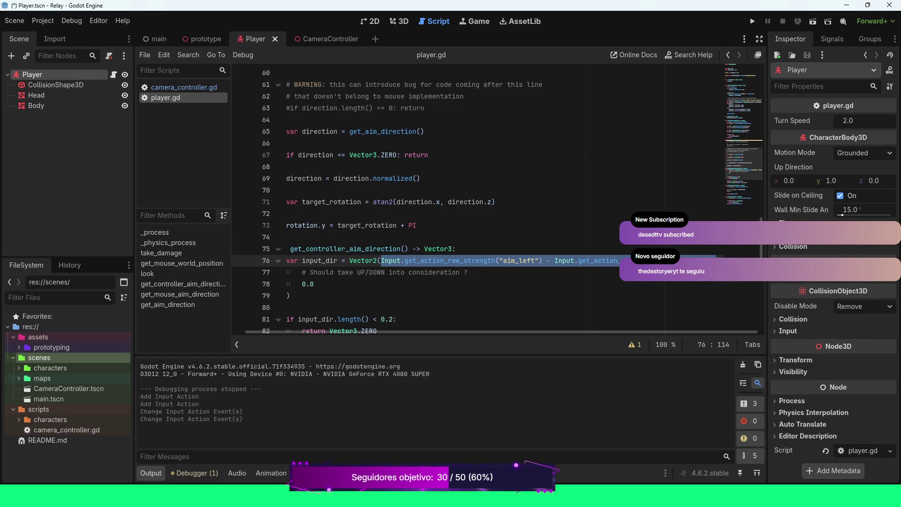
pyautogui.moveTo(302, 272); pyautogui.dragTo(313, 284)
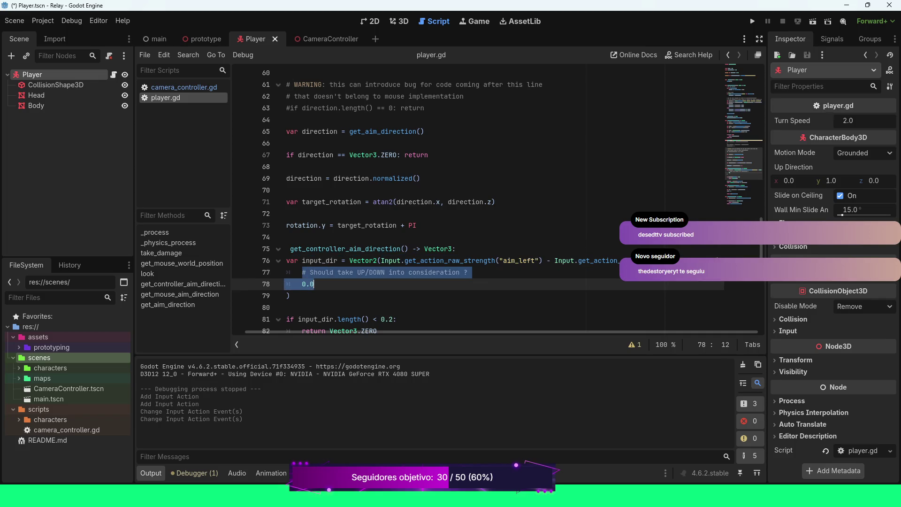
pyautogui.hotkey('ctrl', 'v')
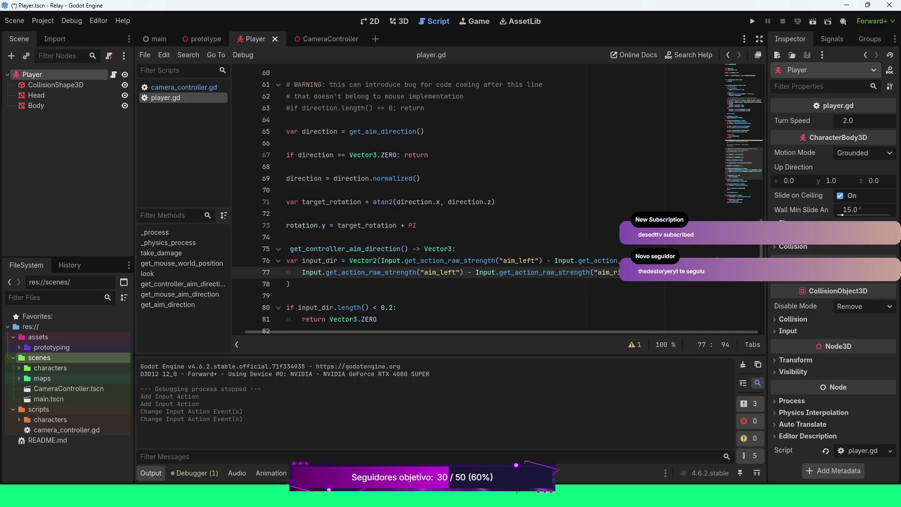
# Add the closing parenthesis on line 77 and change its second action to aim_up.
pyautogui.click(453, 272)
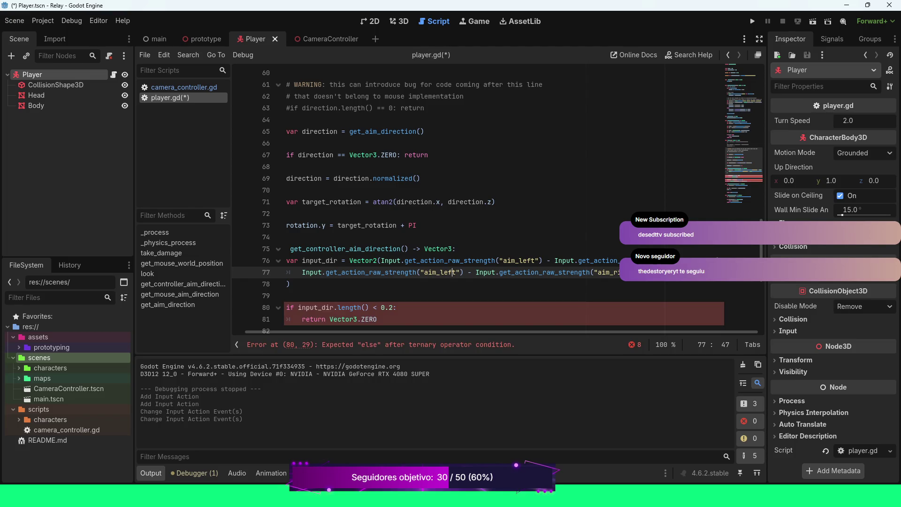
pyautogui.scroll(-2, 478, 199)
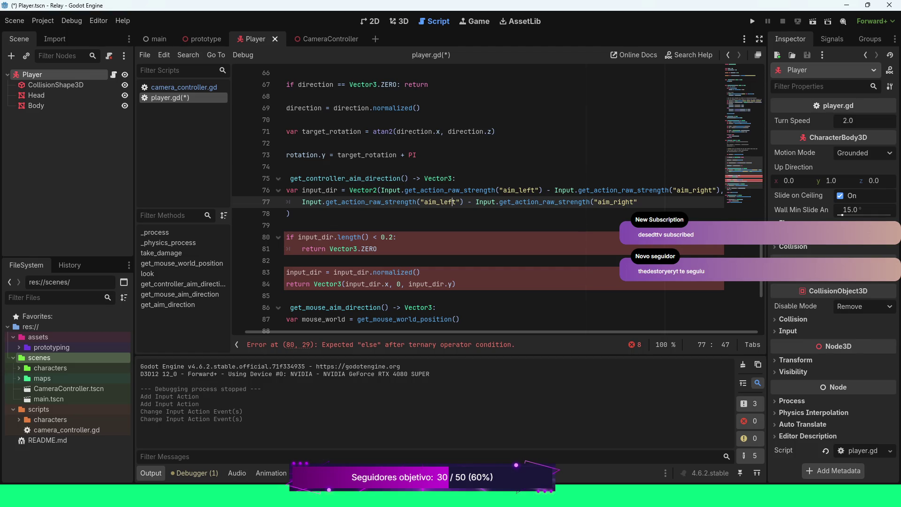
pyautogui.click(637, 202)
pyautogui.write(')')
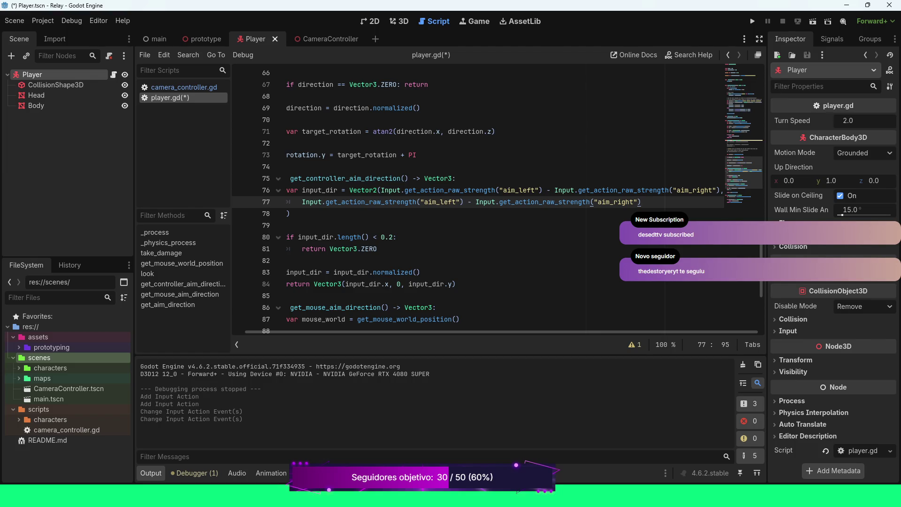
pyautogui.press('BackSpace')
pyautogui.press('BackSpace')
pyautogui.press('BackSpace')
pyautogui.write('up')
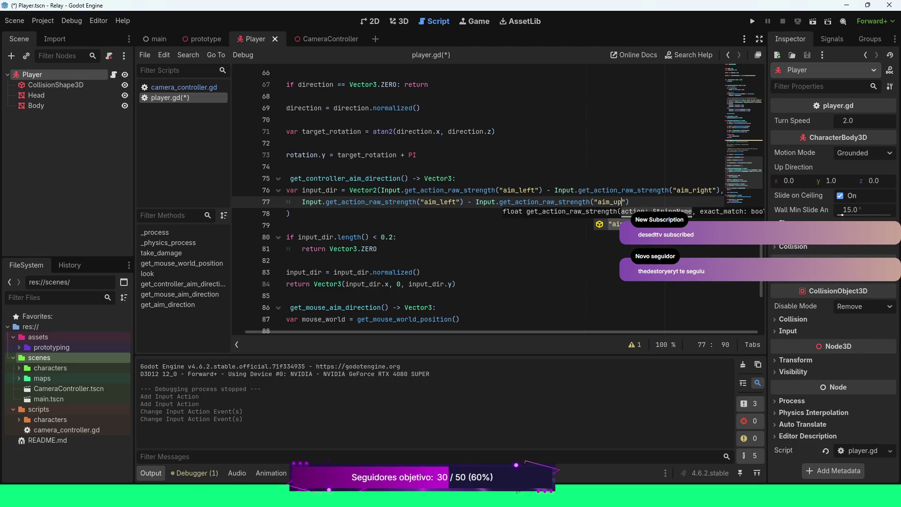
# Change line 77's first action to aim_down, giving aim_down minus aim_up.
pyautogui.click(476, 202)
pyautogui.click(460, 202)
pyautogui.press('BackSpace')
pyautogui.press('BackSpace')
pyautogui.press('BackSpace')
pyautogui.write('down')
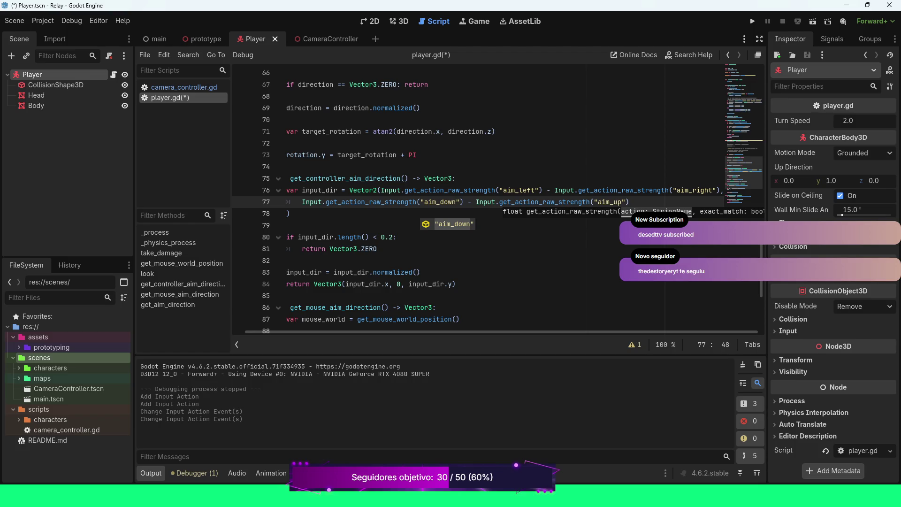
pyautogui.press('Escape')
pyautogui.press('BackSpace')
pyautogui.press('BackSpace')
pyautogui.press('BackSpace')
pyautogui.write('own')
pyautogui.press('Escape')
pyautogui.click(463, 190)
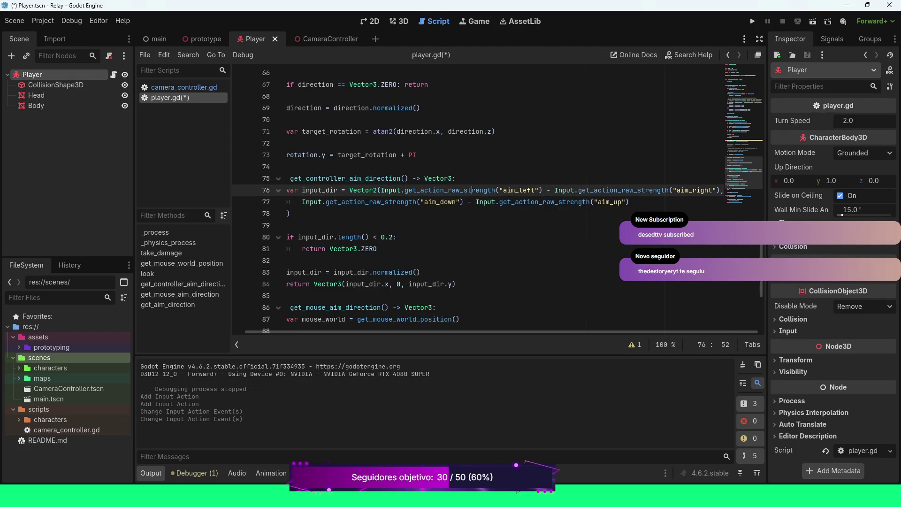
# Make line 76 read aim_right minus aim_left, save player.gd and run the game.
pyautogui.press('BackSpace')
pyautogui.press('BackSpace')
pyautogui.press('BackSpace')
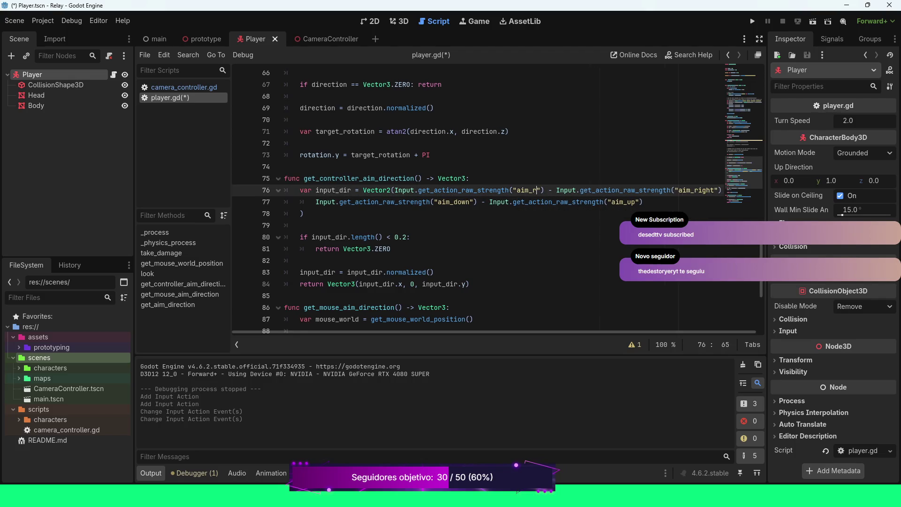
pyautogui.write('ri')
pyautogui.press('Return')
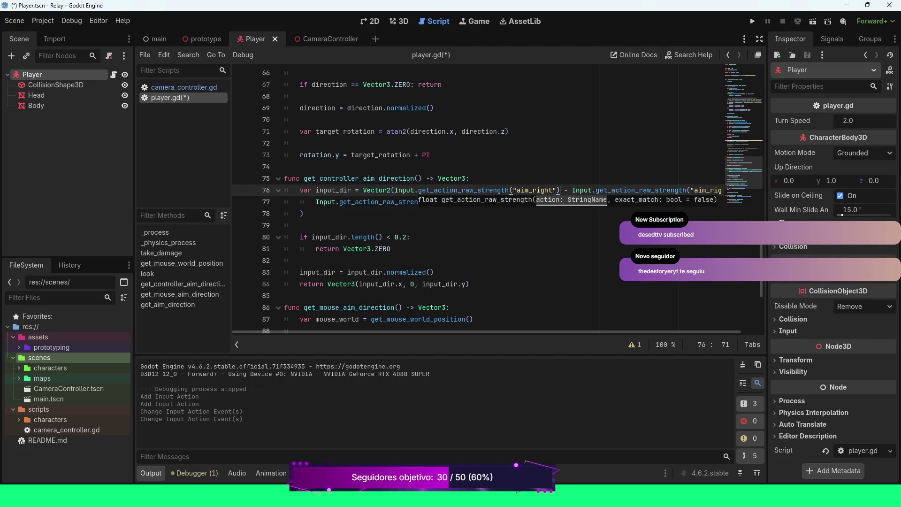
pyautogui.click(709, 190)
pyautogui.press('Right')
pyautogui.press('Right')
pyautogui.press('Right')
pyautogui.press('Right')
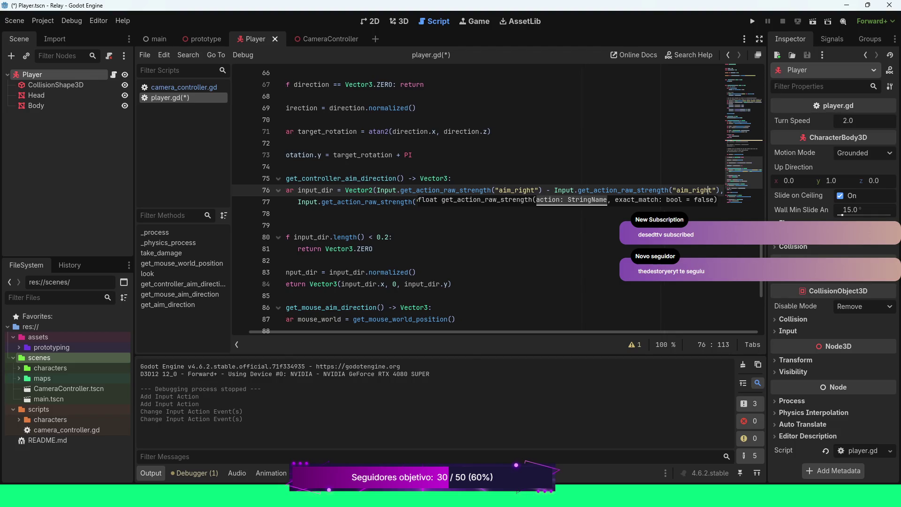
pyautogui.press('BackSpace')
pyautogui.press('BackSpace')
pyautogui.press('BackSpace')
pyautogui.write('left')
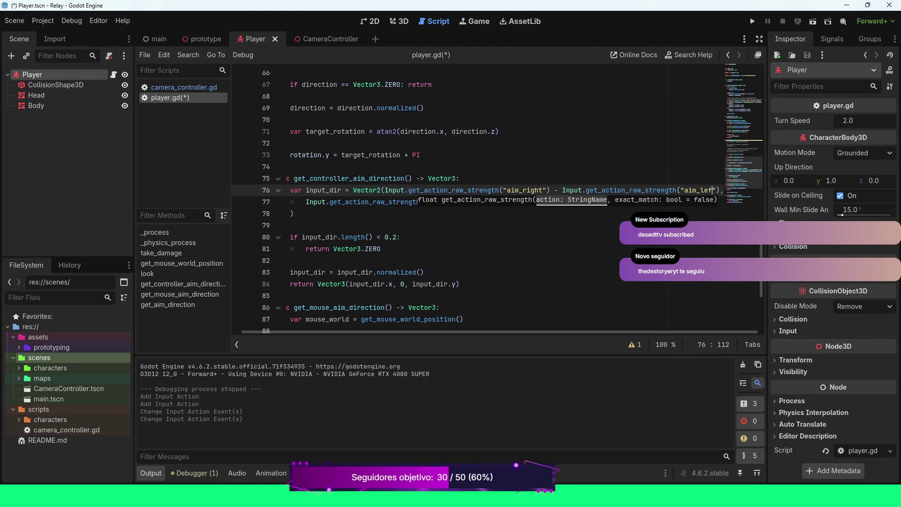
pyautogui.press('Escape')
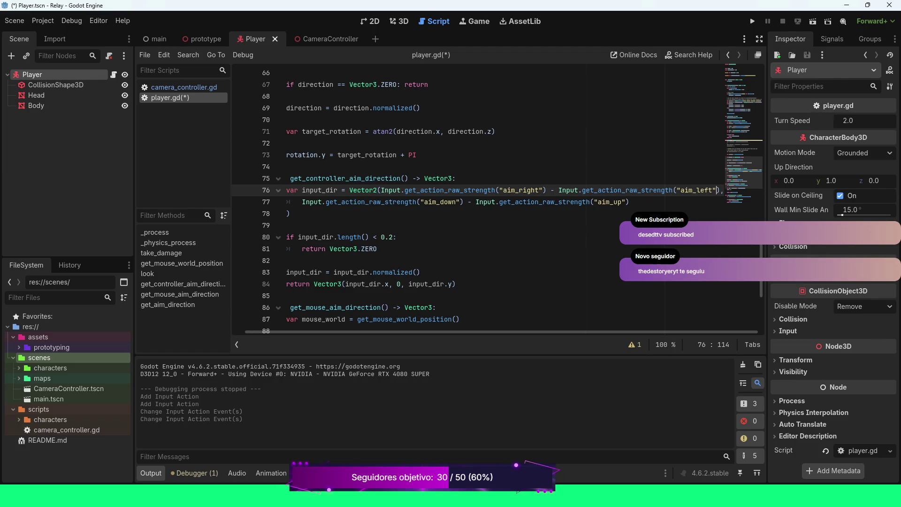
pyautogui.hotkey('ctrl', 's')
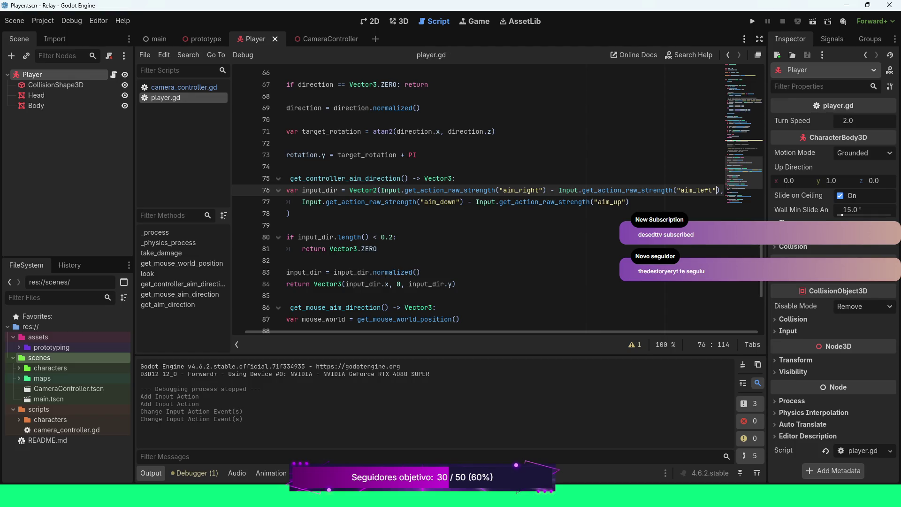
pyautogui.press('F5')
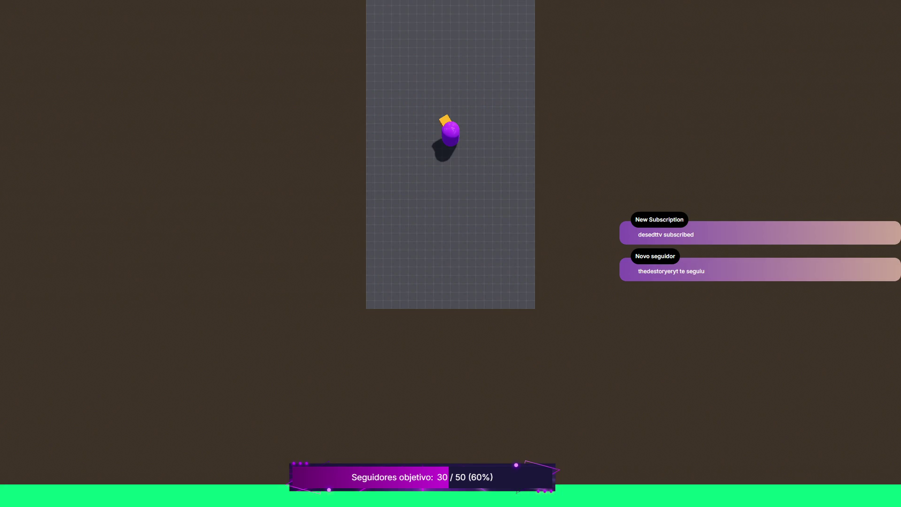
# Play-test moving and aiming the purple player in every direction, then stop the game with F8.
pyautogui.press('d')
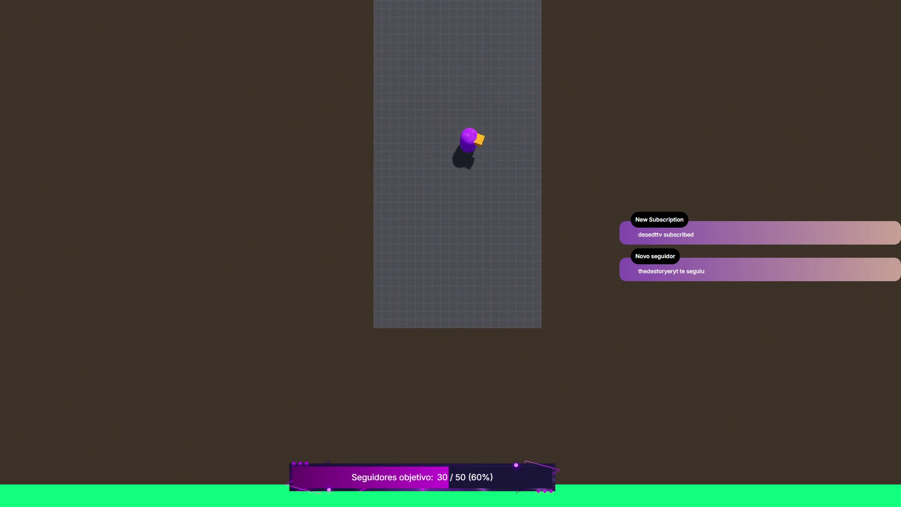
pyautogui.press('a')
pyautogui.press('w')
pyautogui.press('d')
pyautogui.press('s')
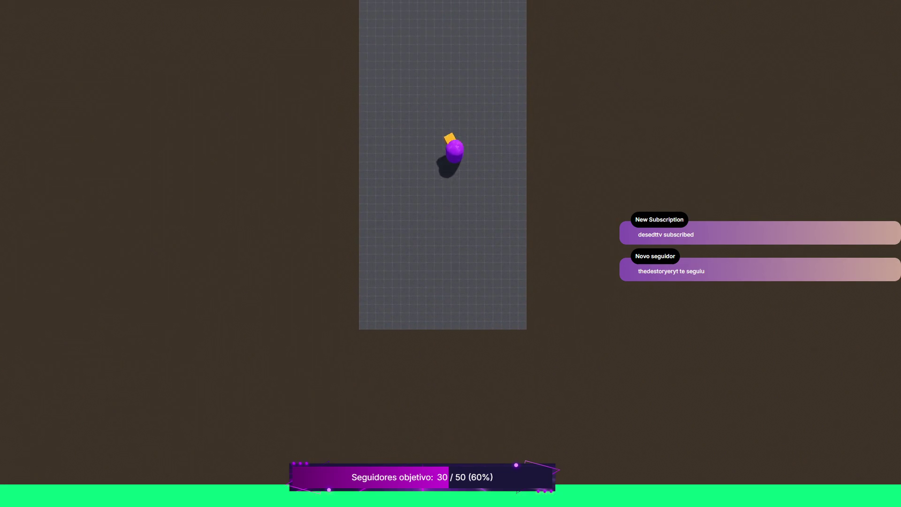
pyautogui.press('w')
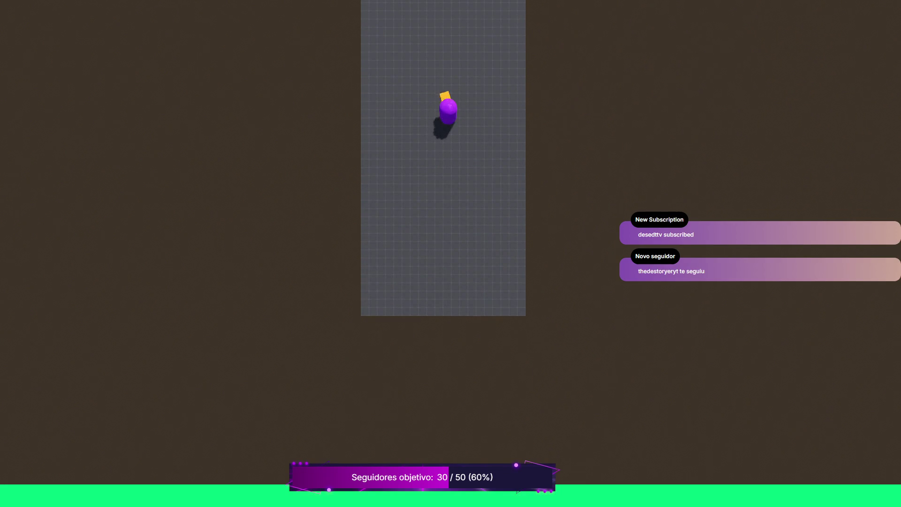
pyautogui.press('w')
pyautogui.press('s')
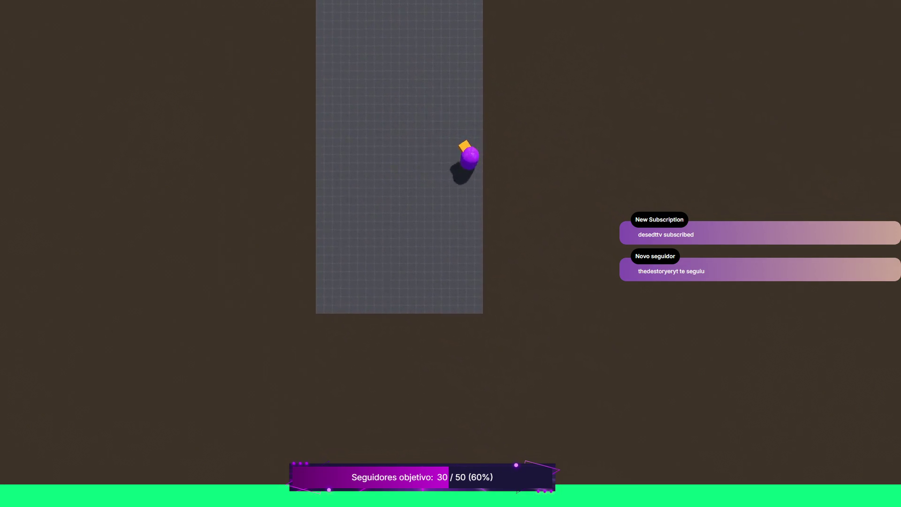
pyautogui.press('a')
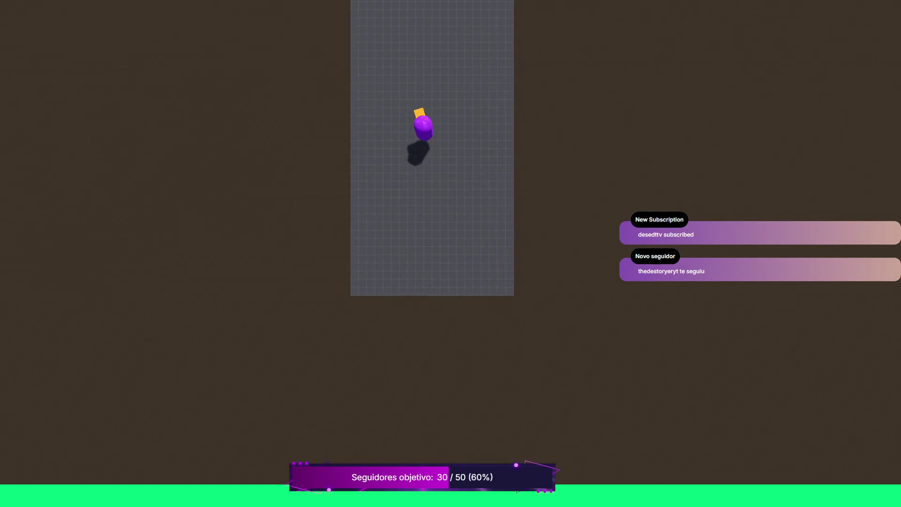
pyautogui.press('s')
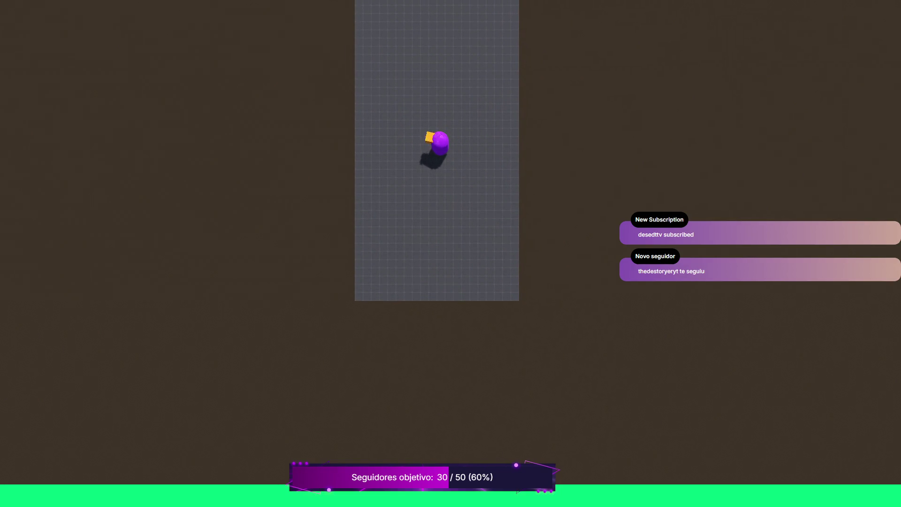
pyautogui.press('a')
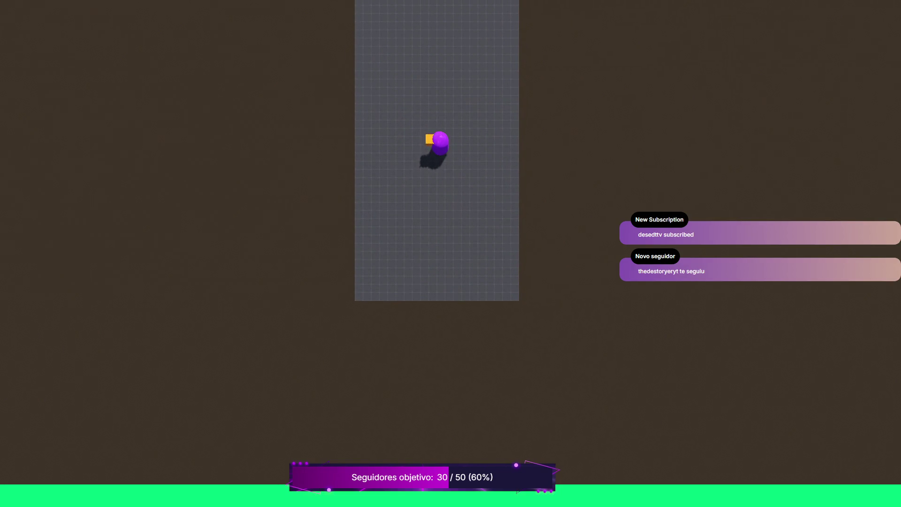
pyautogui.press('w')
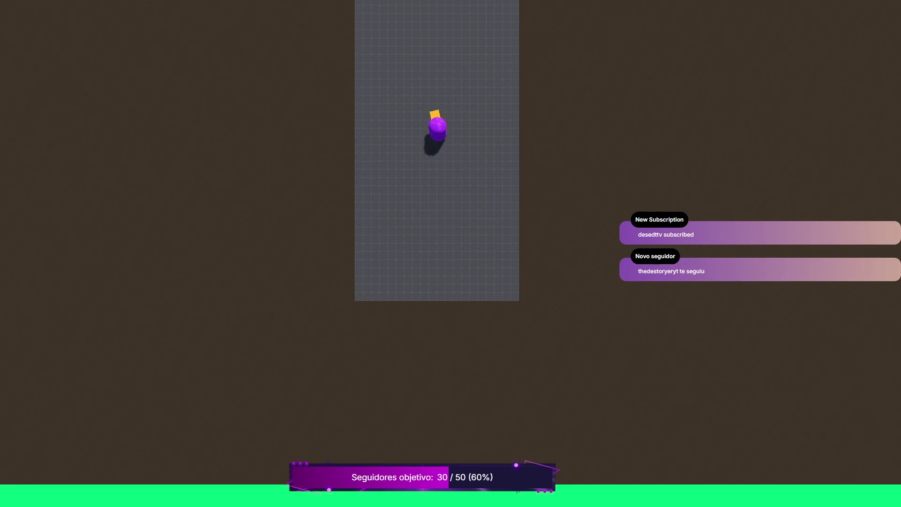
pyautogui.press('s')
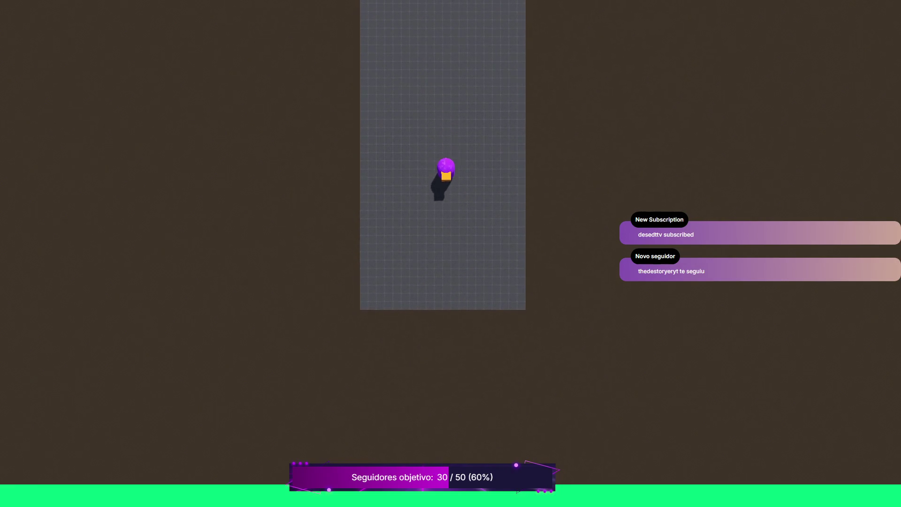
pyautogui.press('a')
pyautogui.press('d')
pyautogui.press('s')
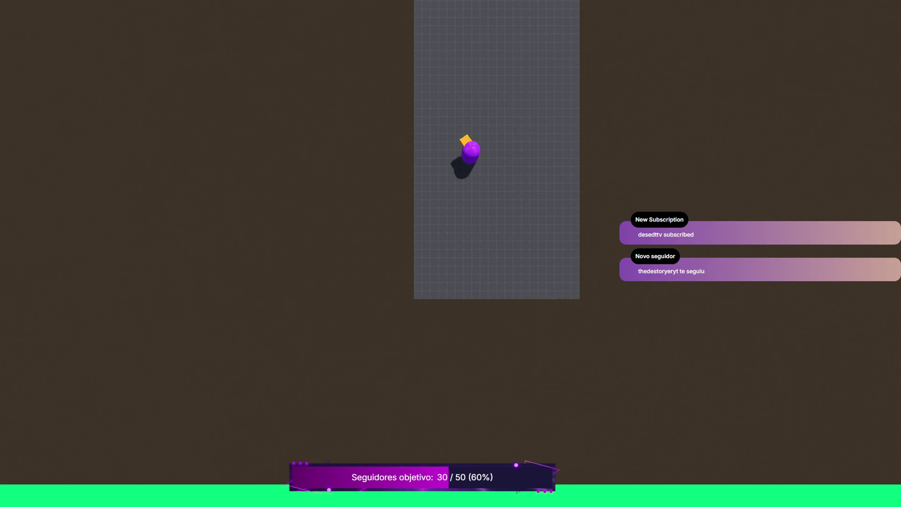
pyautogui.press('F8')
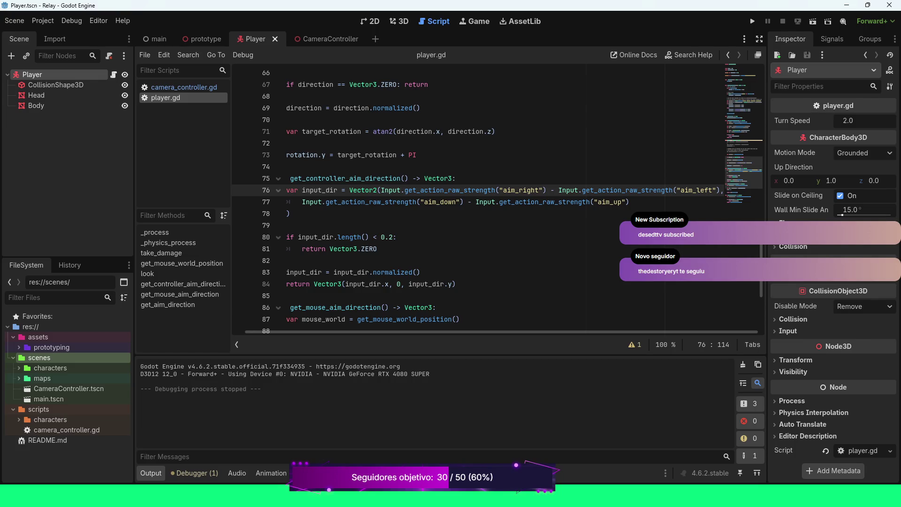
pyautogui.scroll(-2, 716, 258)
pyautogui.scroll(4, 716, 257)
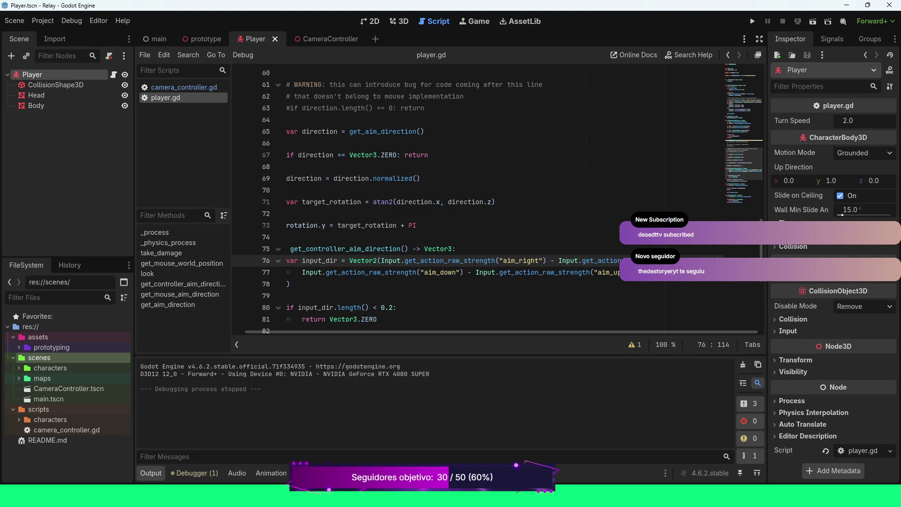
pyautogui.scroll(2, 716, 258)
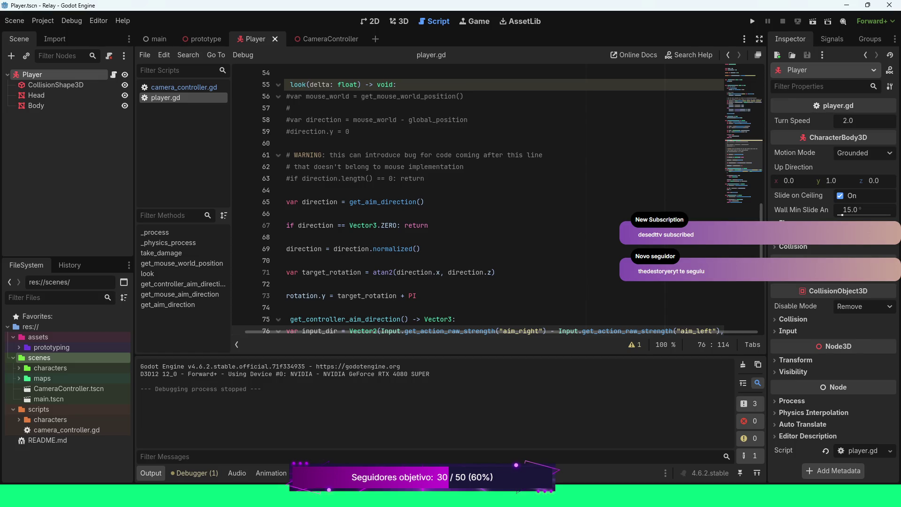
pyautogui.scroll(-4, 497, 201)
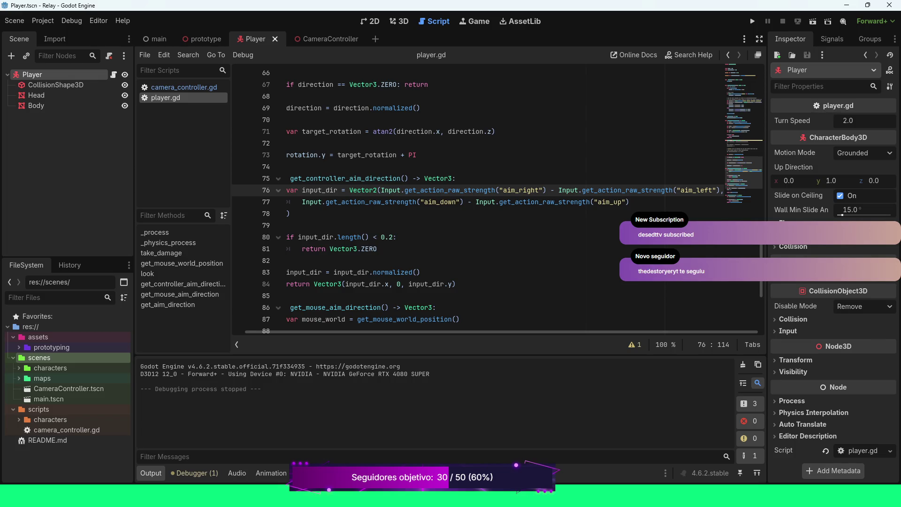
pyautogui.scroll(-1, 422, 239)
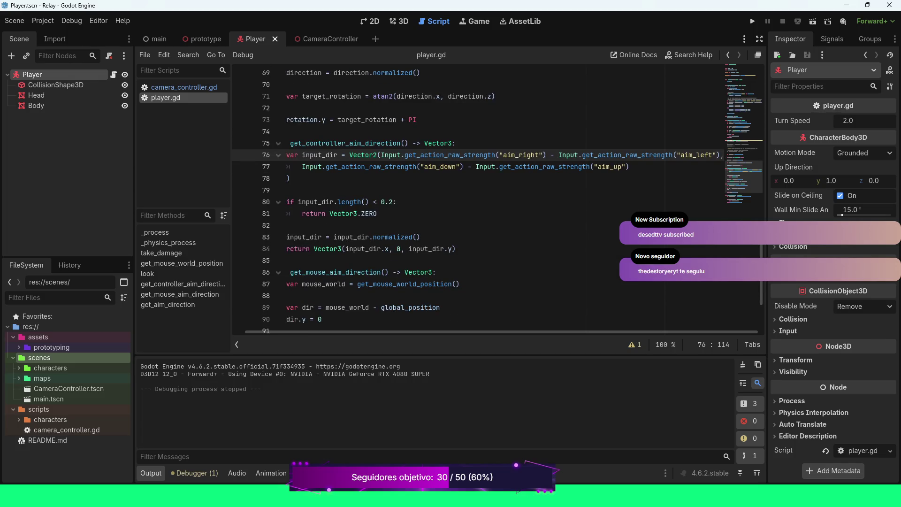
pyautogui.scroll(-3, 497, 202)
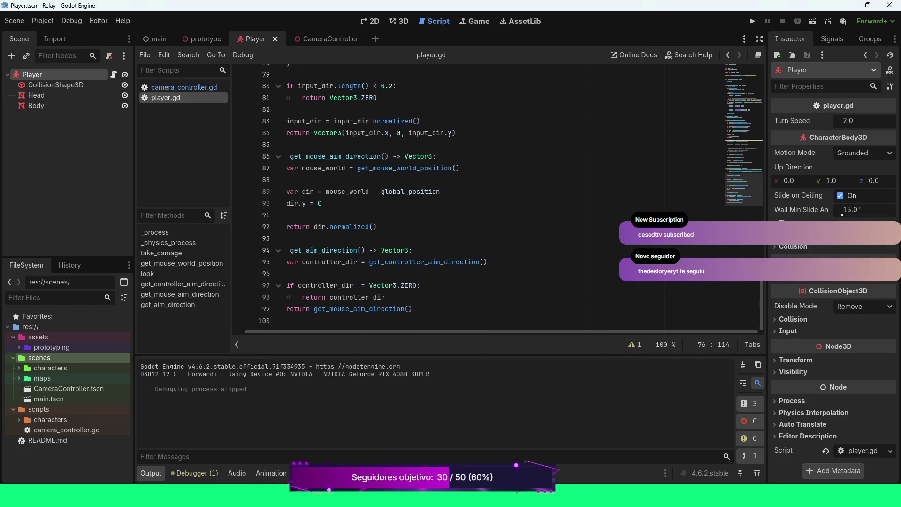
pyautogui.scroll(10, 469, 197)
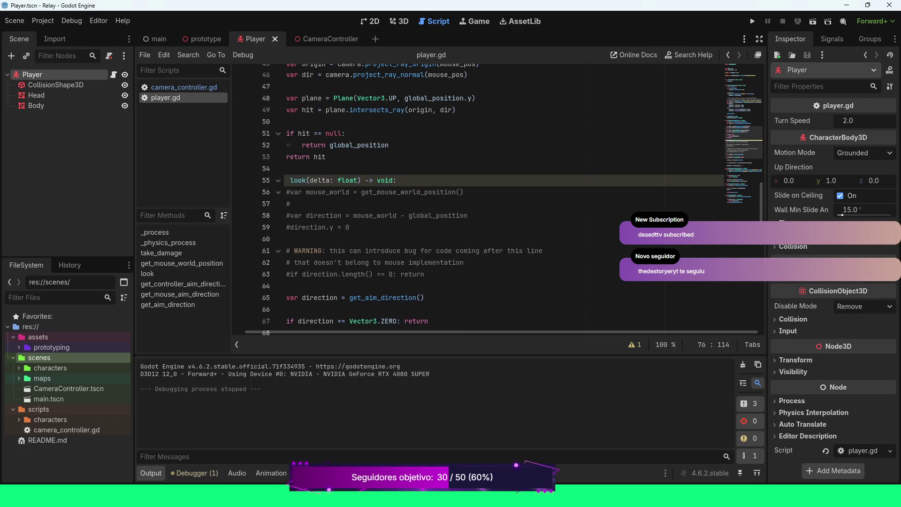
pyautogui.moveTo(437, 274); pyautogui.dragTo(284, 192)
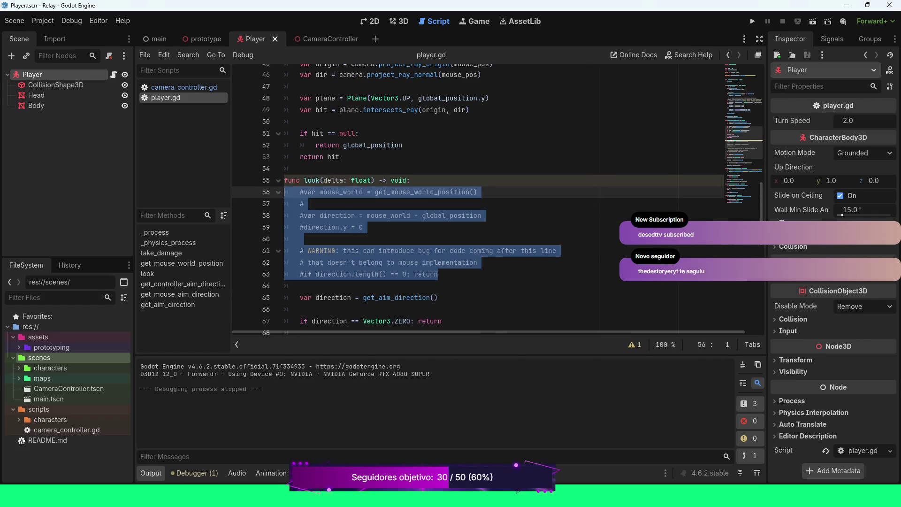
# Delete the commented-out mouse-aim and warning lines 56–63 from look(), plus the leftover blank line.
pyautogui.press('Delete')
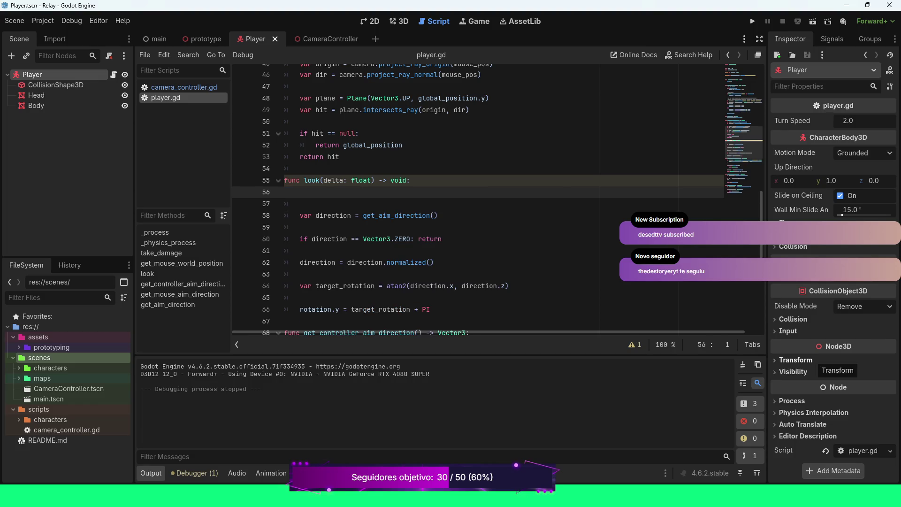
pyautogui.press('BackSpace')
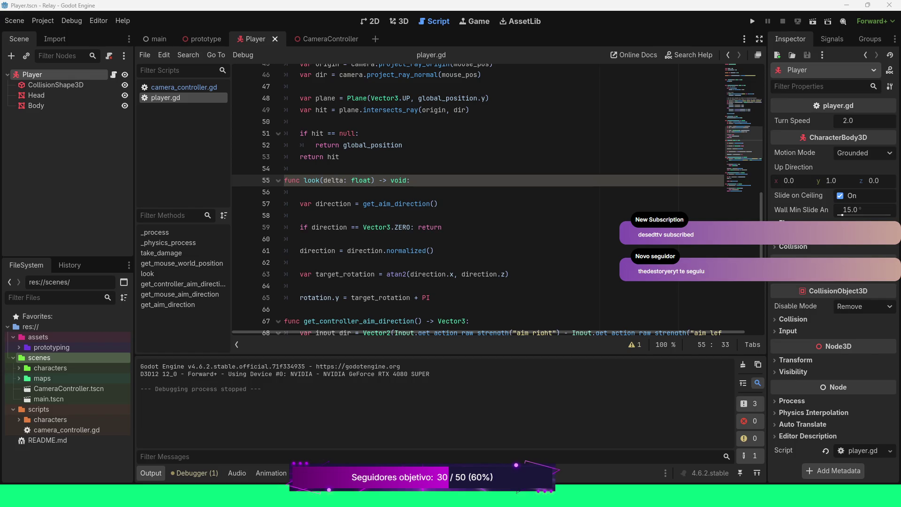
pyautogui.scroll(-5, 477, 198)
pyautogui.scroll(6, 478, 197)
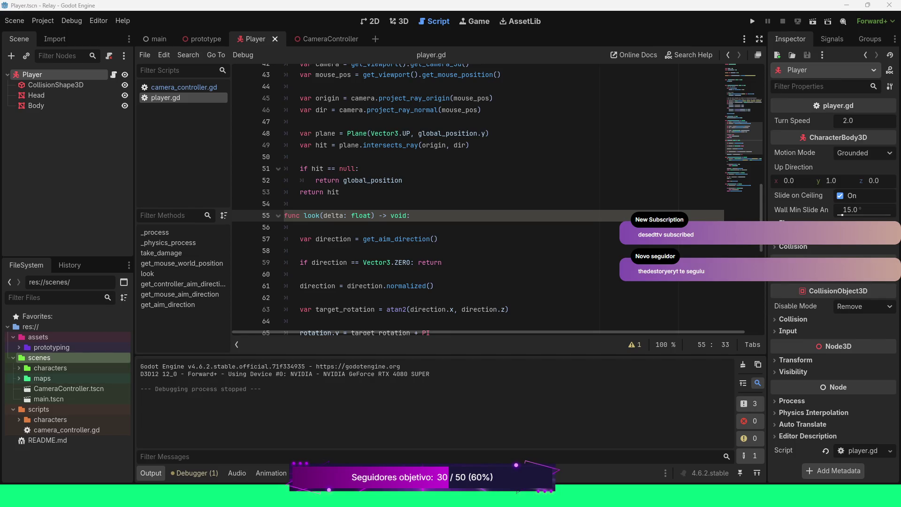
# Create a new folder named 'weapons' inside the scenes folder.
pyautogui.rightClick(47, 358)
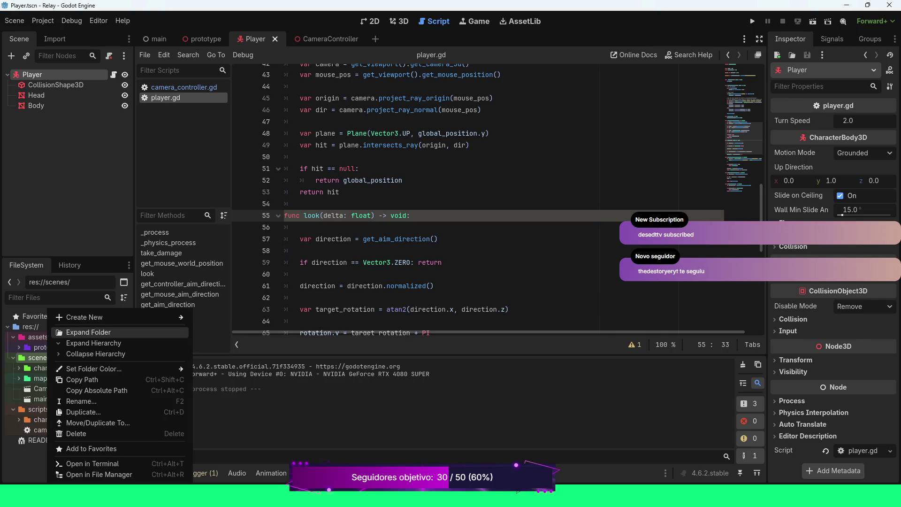
pyautogui.moveTo(93, 317)
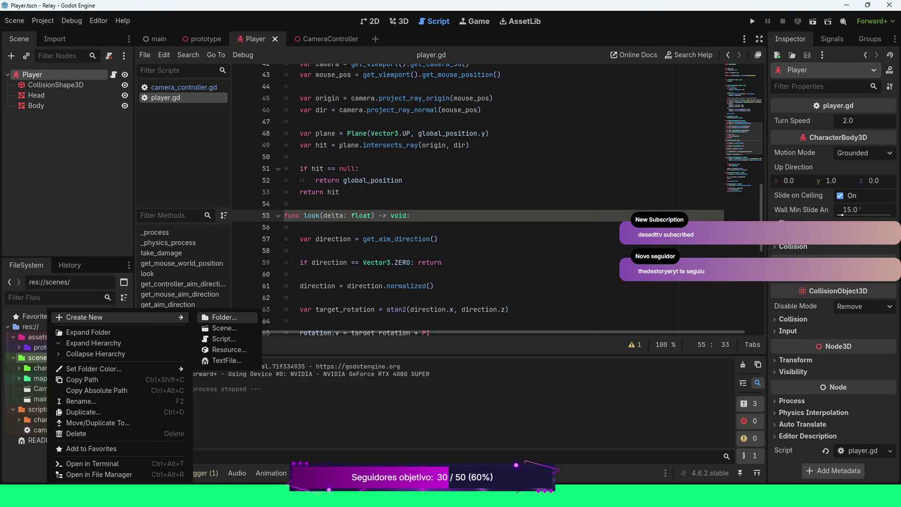
pyautogui.click(224, 317)
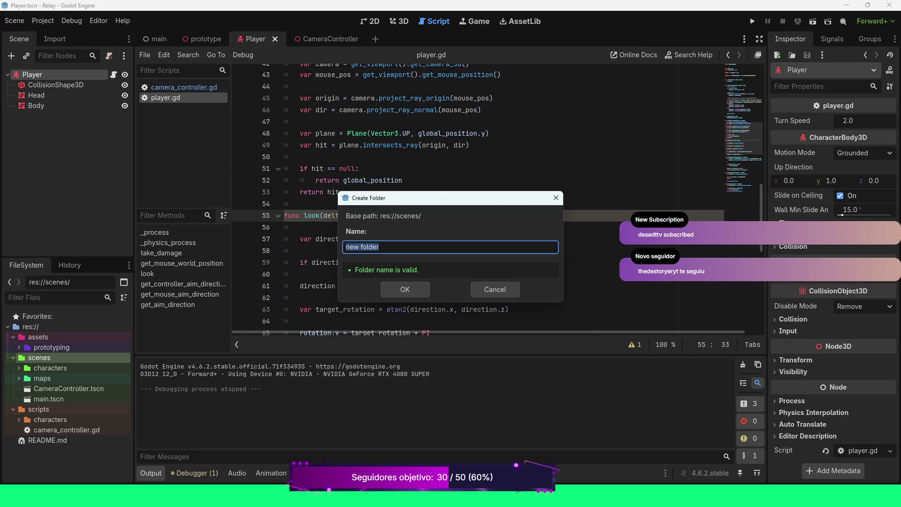
pyautogui.write('weapons')
pyautogui.press('Return')
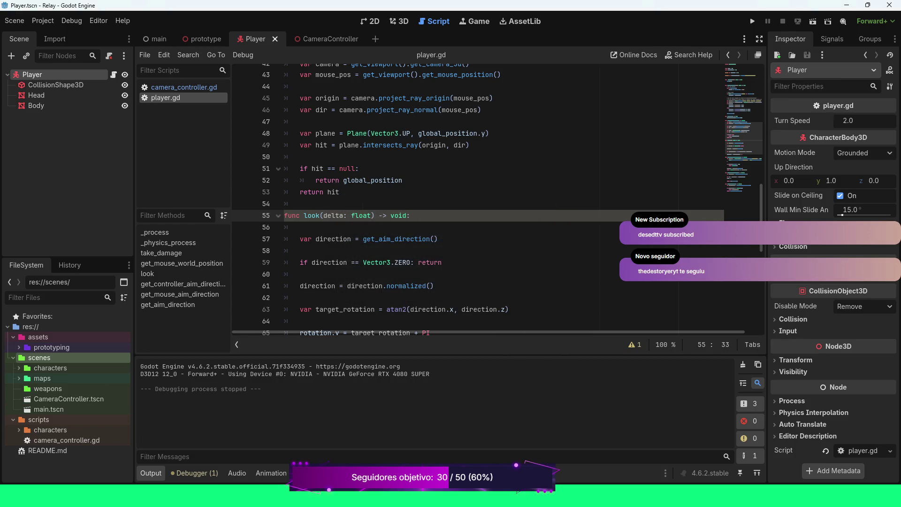
# Set the weapons folder colour to yellow.
pyautogui.rightClick(51, 389)
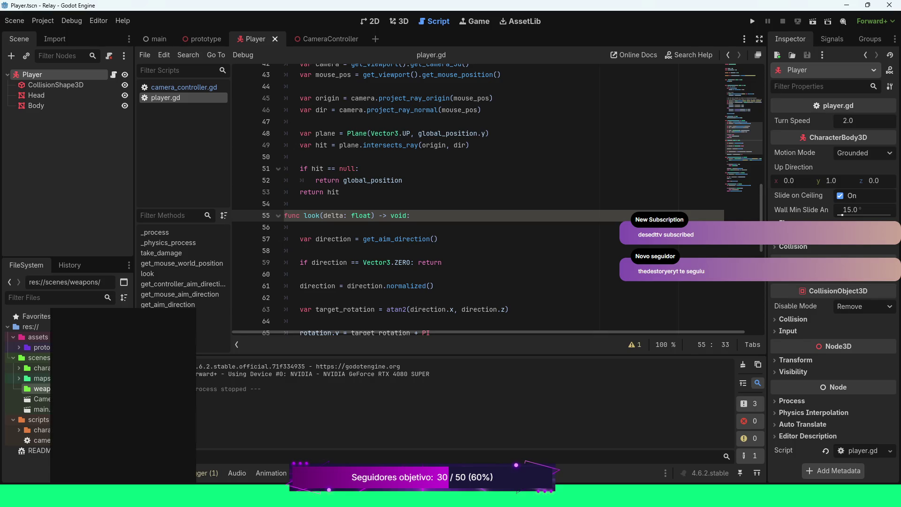
pyautogui.moveTo(118, 369)
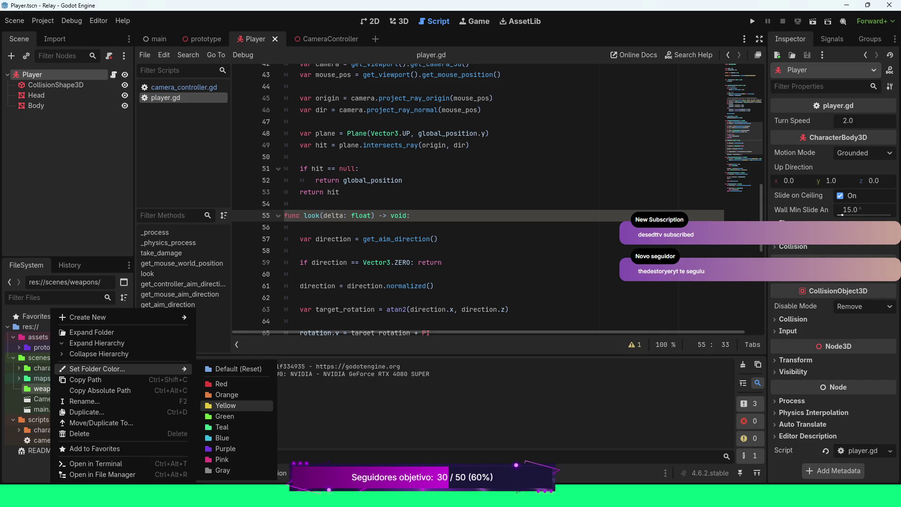
pyautogui.click(225, 406)
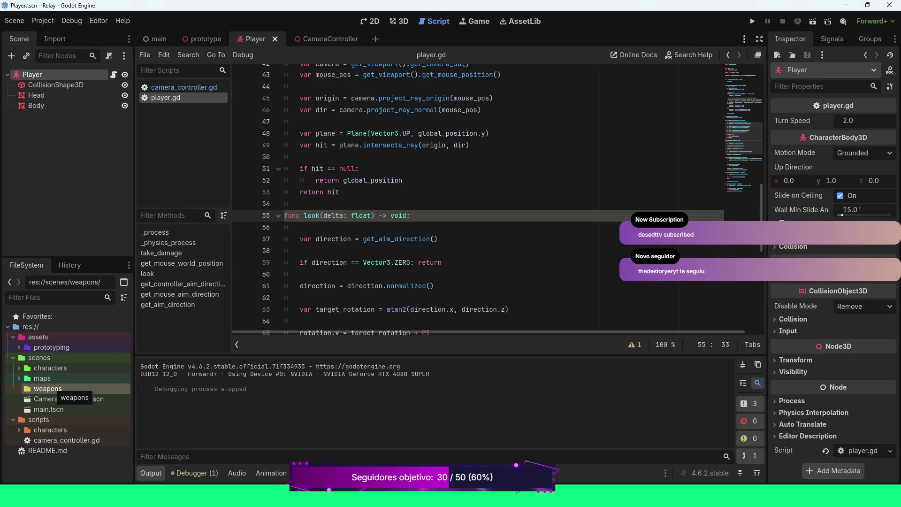
pyautogui.rightClick(54, 388)
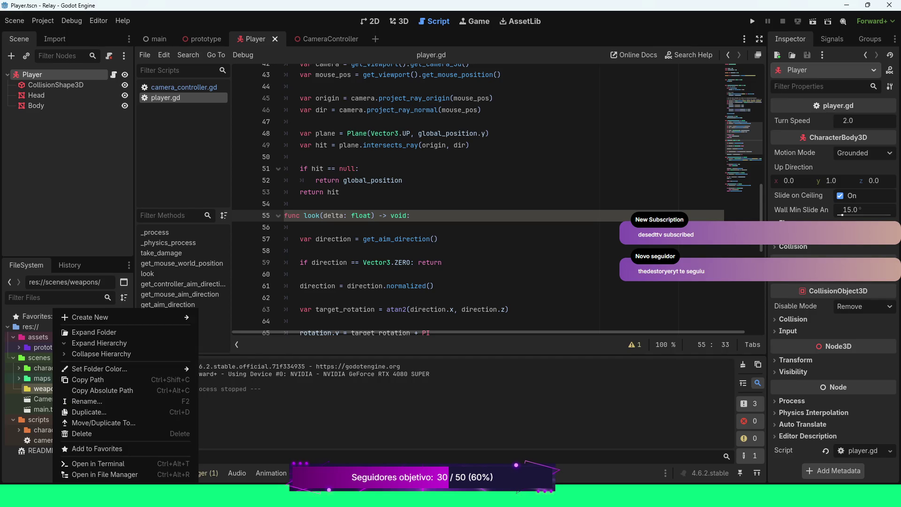
# Create a scene named Projectile in weapons with a StaticBody3D root node.
pyautogui.moveTo(118, 317)
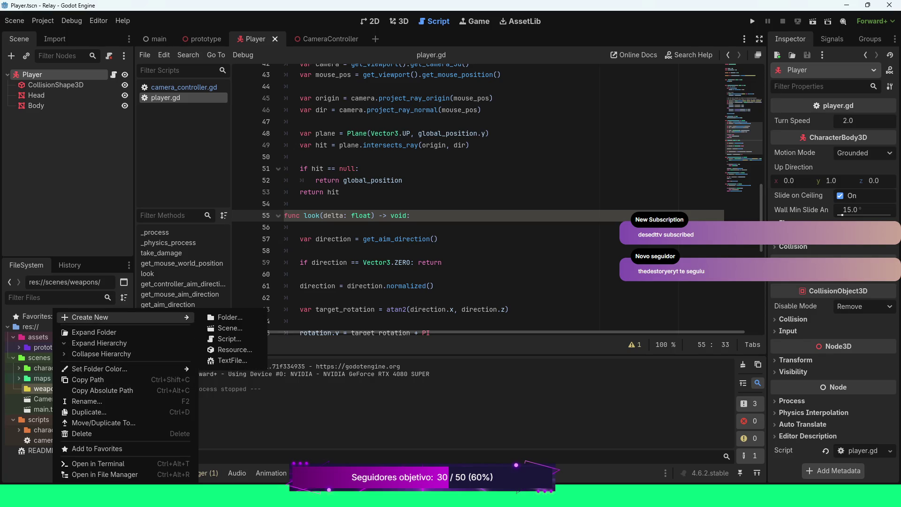
pyautogui.click(230, 327)
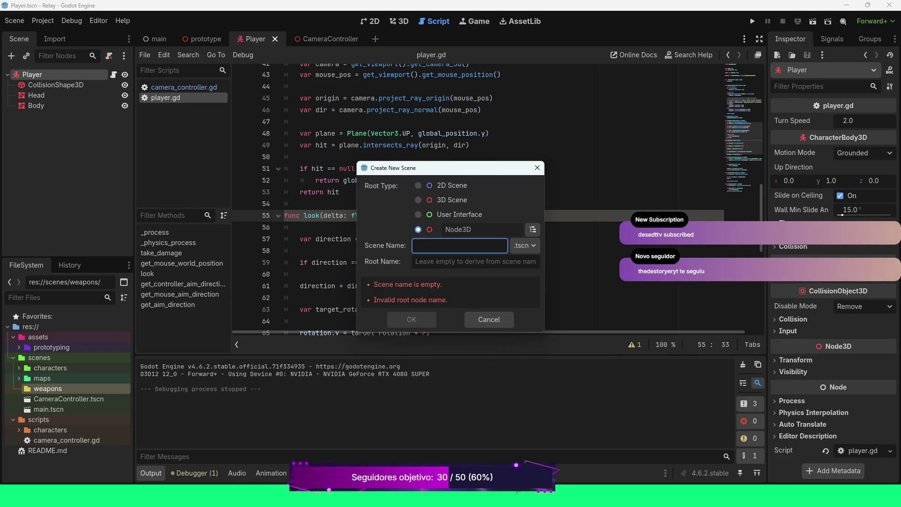
pyautogui.click(533, 229)
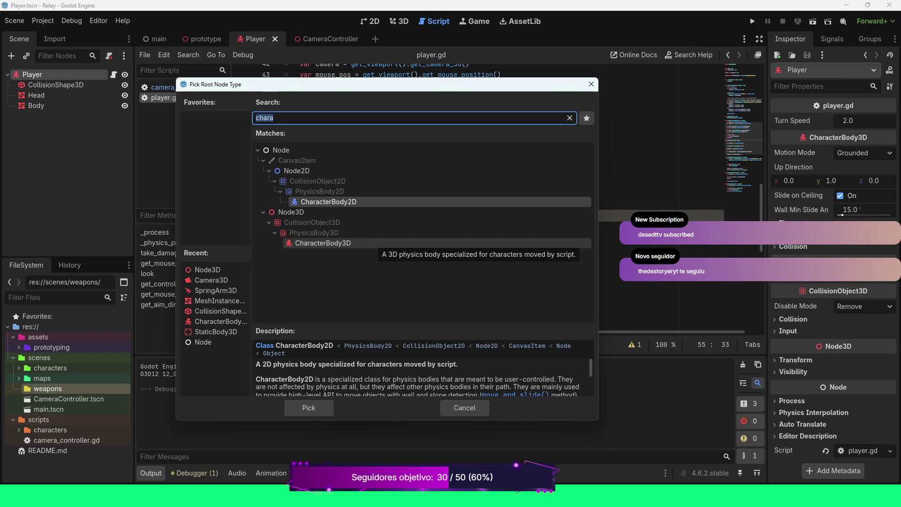
pyautogui.click(216, 332)
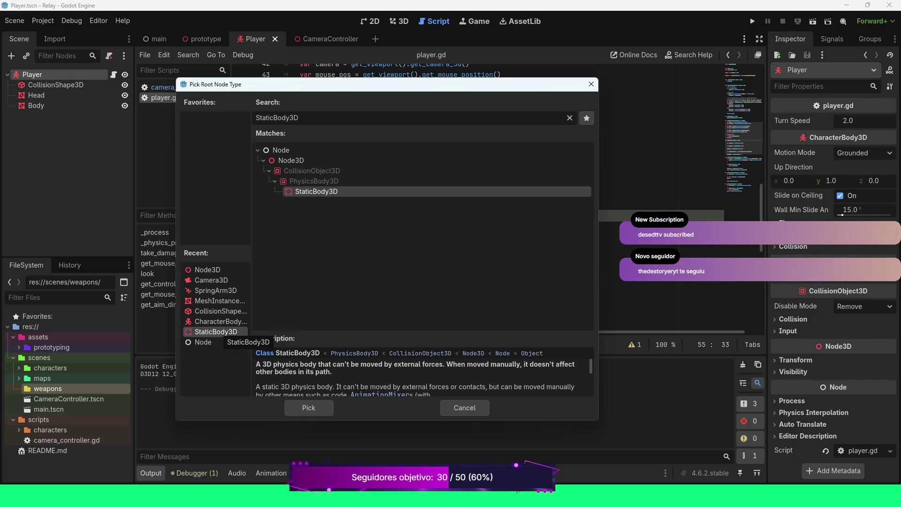
pyautogui.click(220, 321)
pyautogui.click(216, 332)
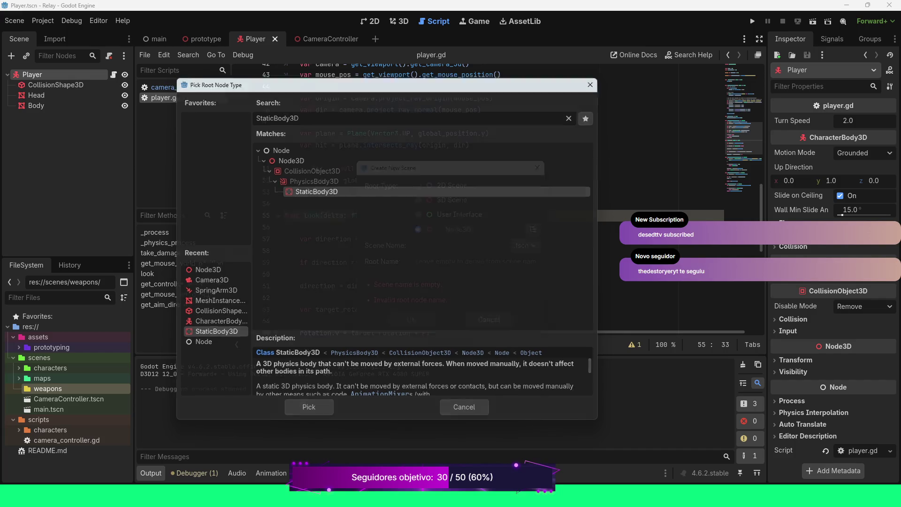
pyautogui.doubleClick(216, 331)
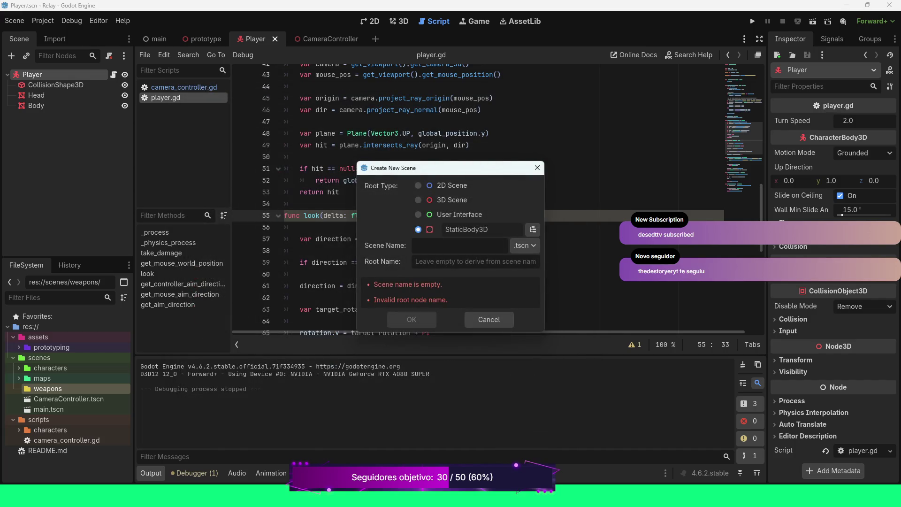
pyautogui.write('Projectile')
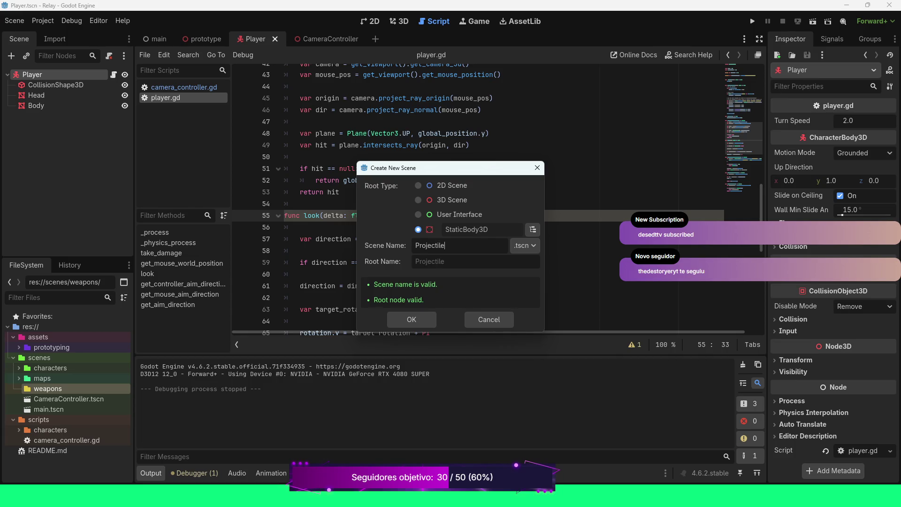
pyautogui.press('Return')
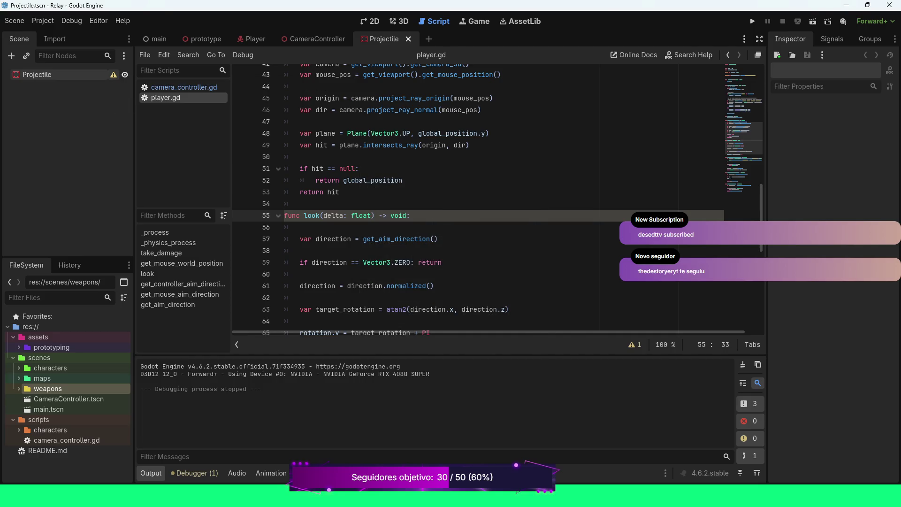
# Switch to the 3D view and add a CollisionShape3D child under Projectile.
pyautogui.moveTo(113, 74)
pyautogui.hotkey('ctrl', 'F2')
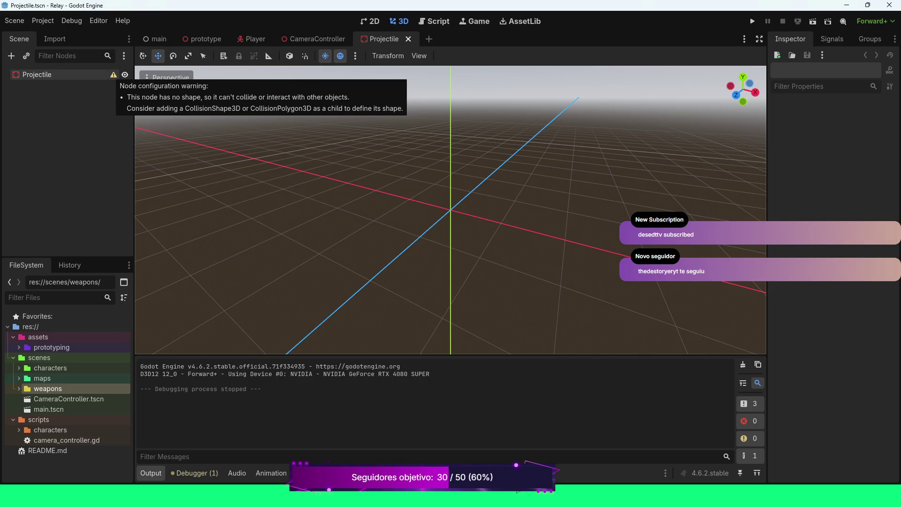
pyautogui.rightClick(87, 75)
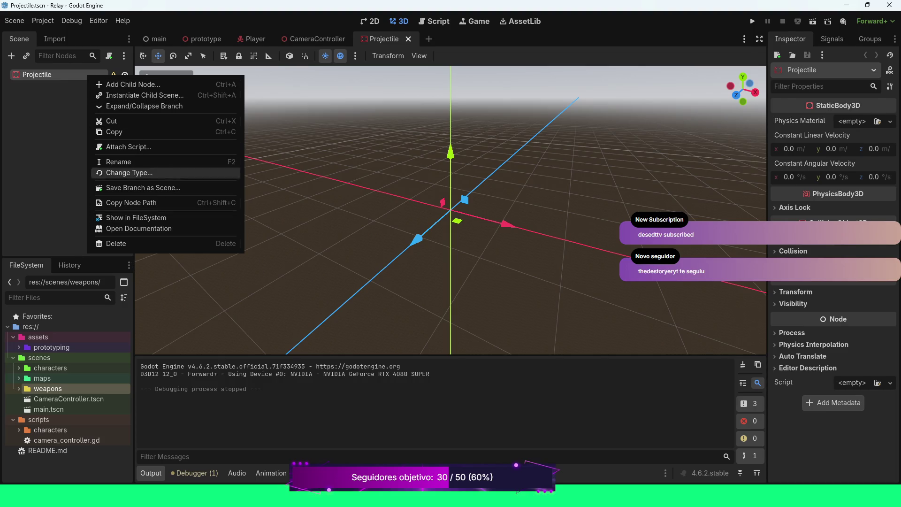
pyautogui.click(133, 84)
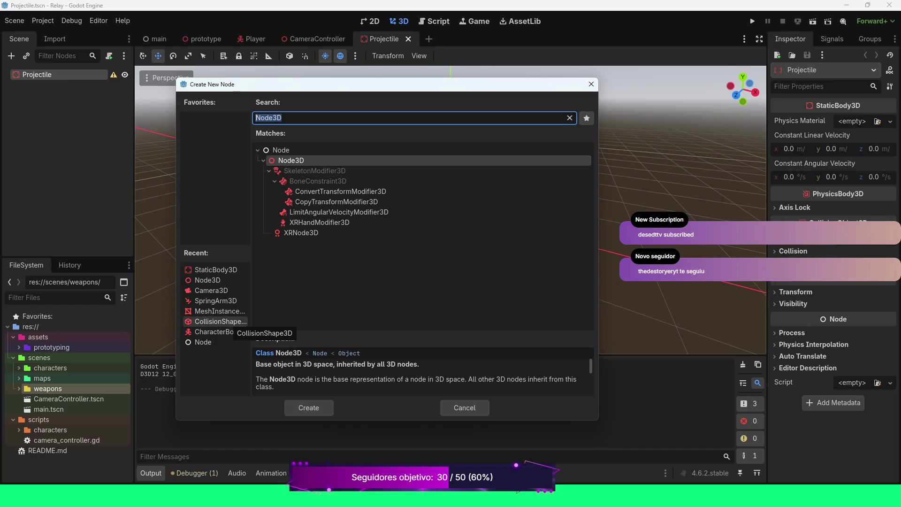
pyautogui.click(218, 322)
pyautogui.press('Return')
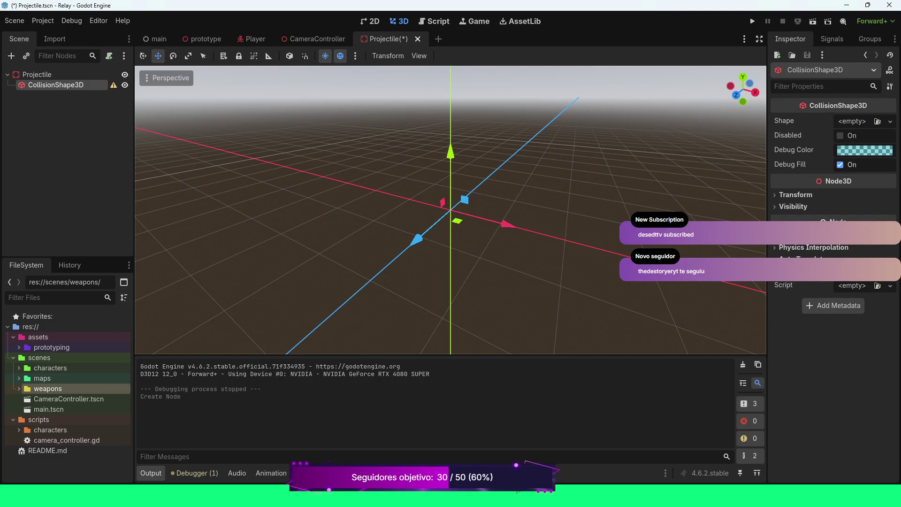
# Give the CollisionShape3D a new SphereShape3D shape.
pyautogui.click(890, 121)
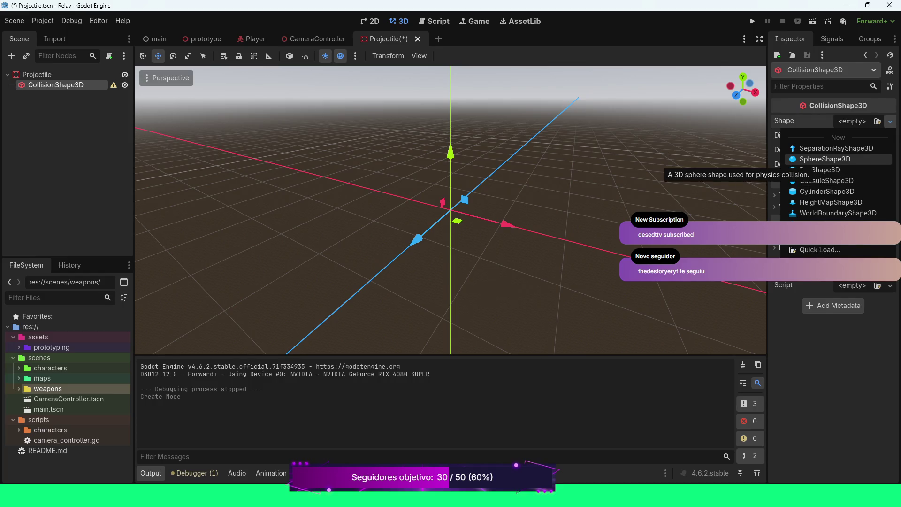
pyautogui.click(824, 158)
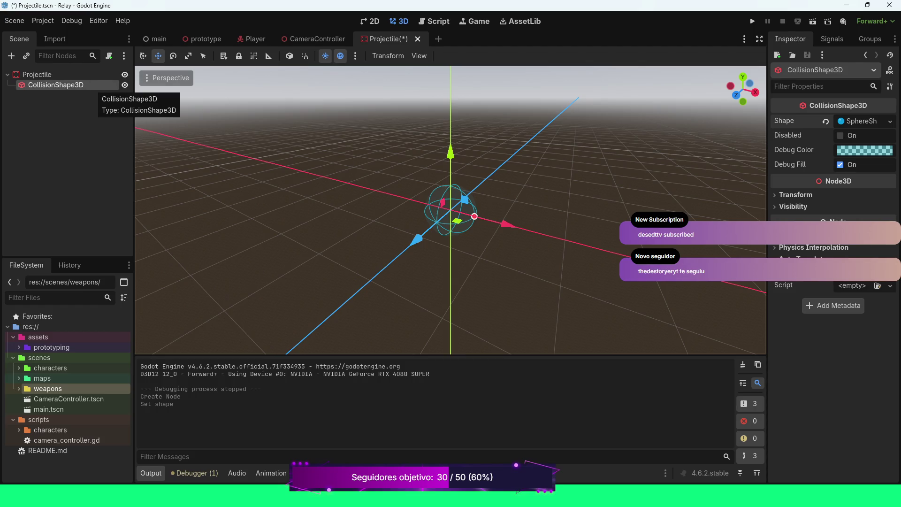
pyautogui.click(54, 74)
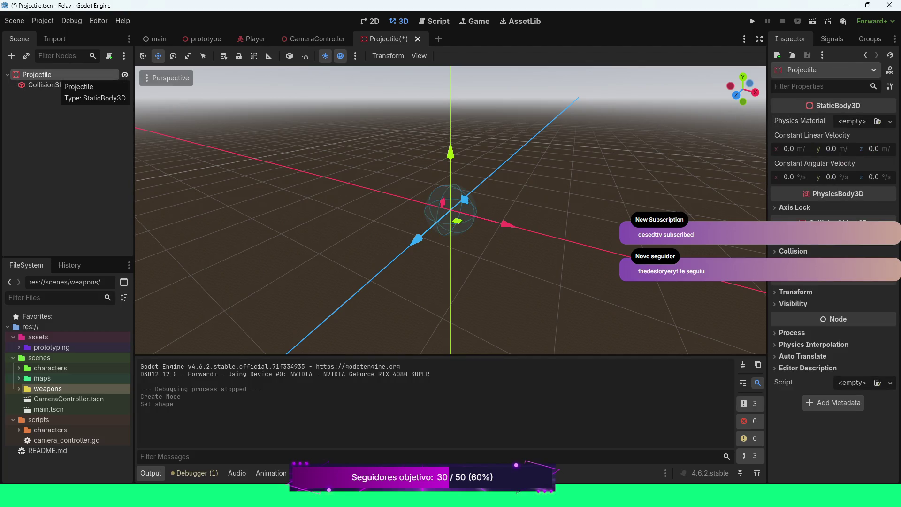
# Add a MeshInstance3D child node under Projectile.
pyautogui.rightClick(54, 74)
pyautogui.click(94, 83)
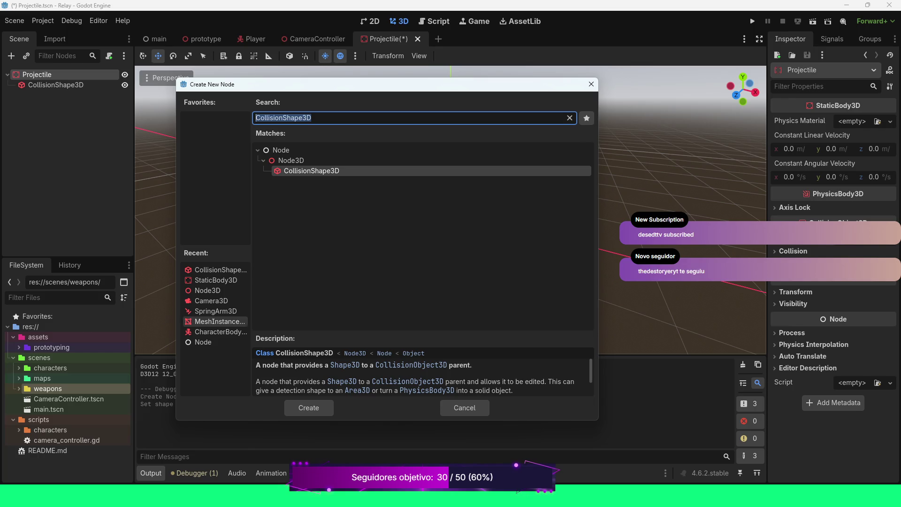
pyautogui.click(219, 320)
pyautogui.doubleClick(220, 321)
# Assign a new SphereMesh to the MeshInstance3D and expand its settings.
pyautogui.click(55, 95)
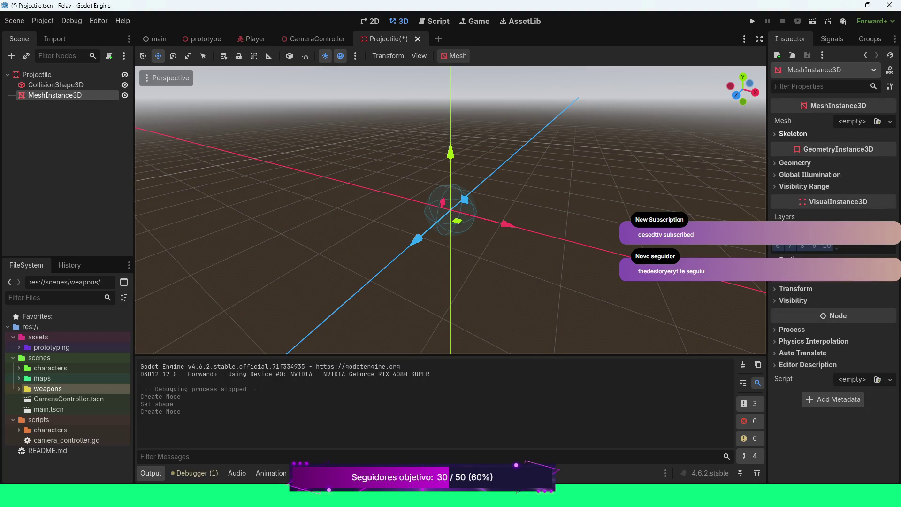
pyautogui.click(889, 121)
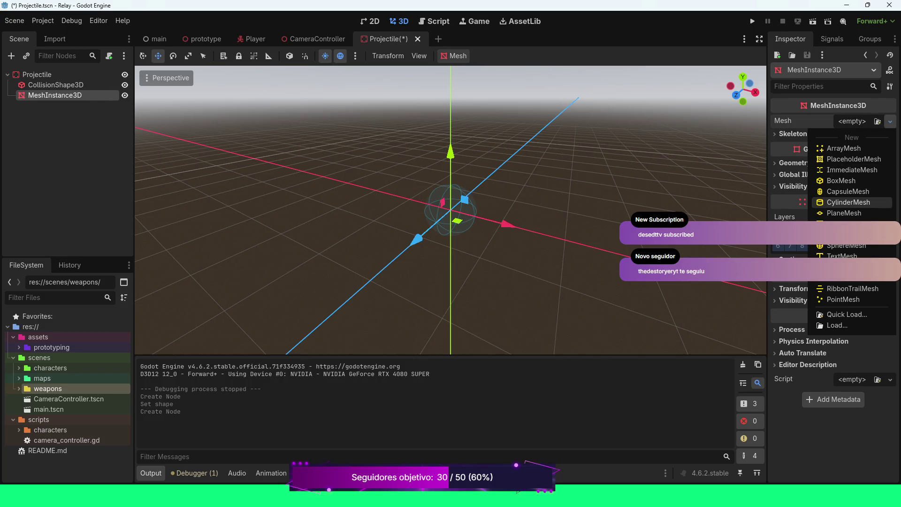
pyautogui.click(844, 245)
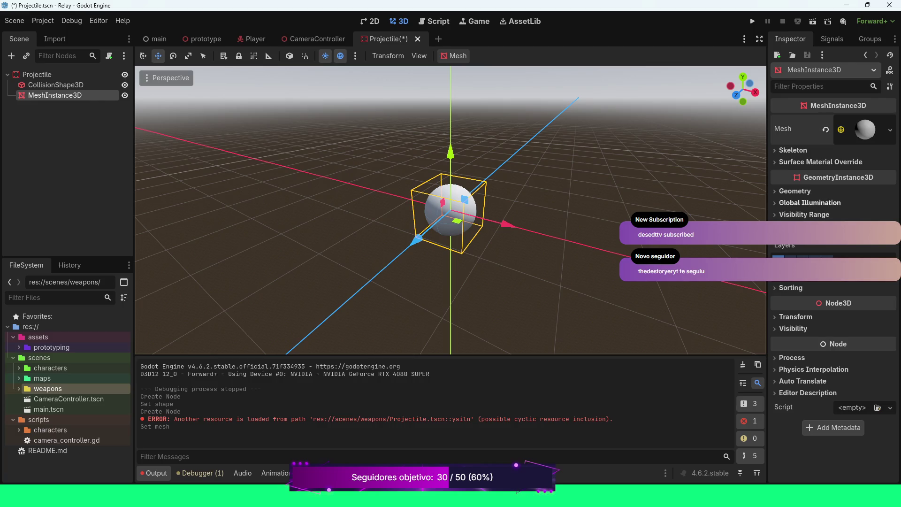
pyautogui.click(864, 129)
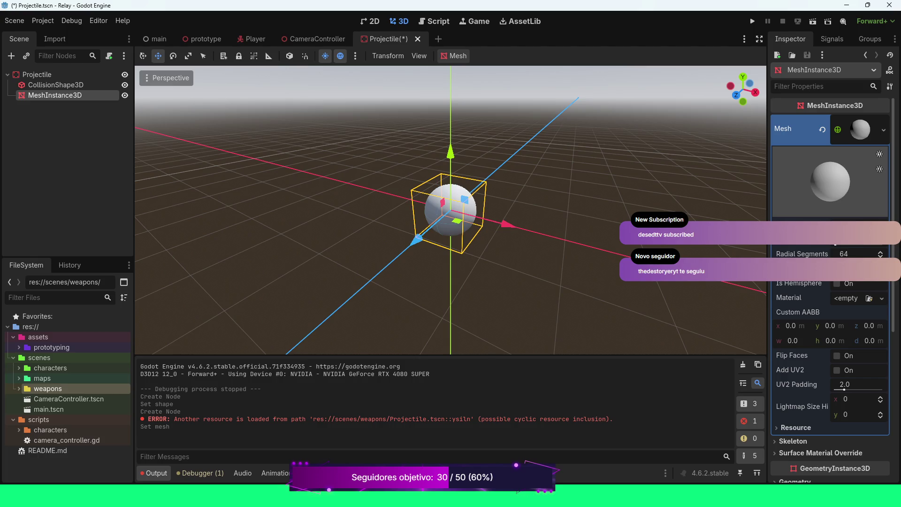
pyautogui.scroll(-3, 829, 263)
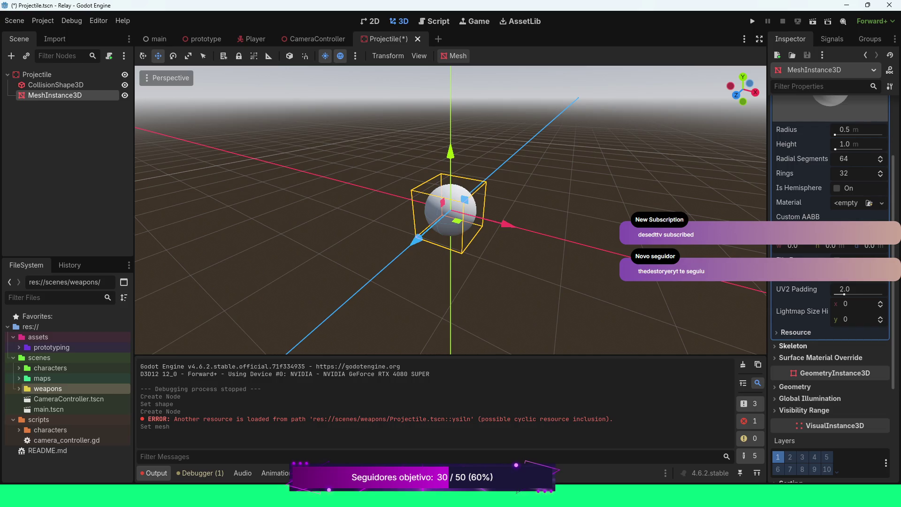
pyautogui.scroll(-1, 829, 282)
pyautogui.scroll(4, 829, 281)
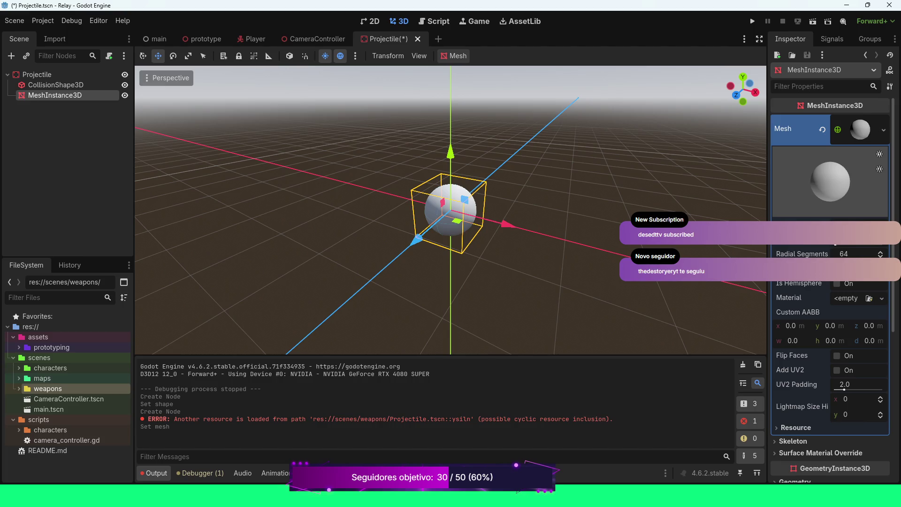
pyautogui.click(860, 129)
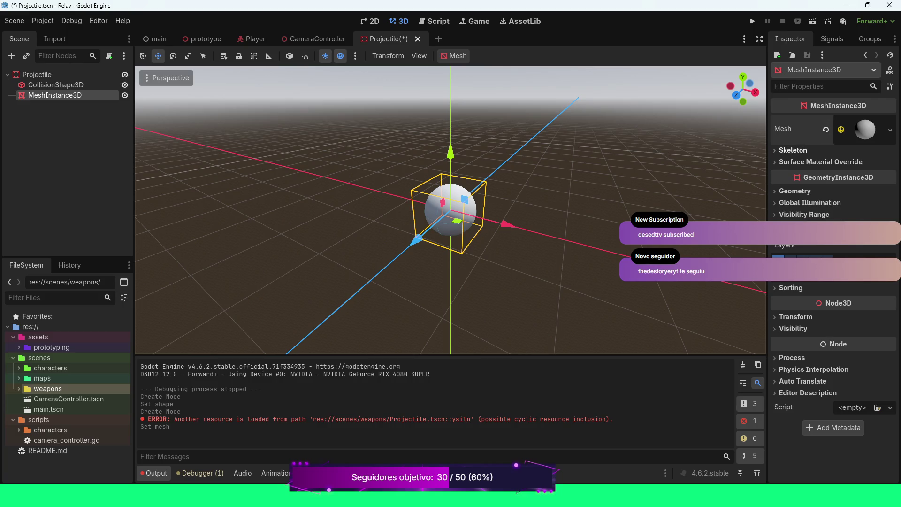
pyautogui.click(863, 129)
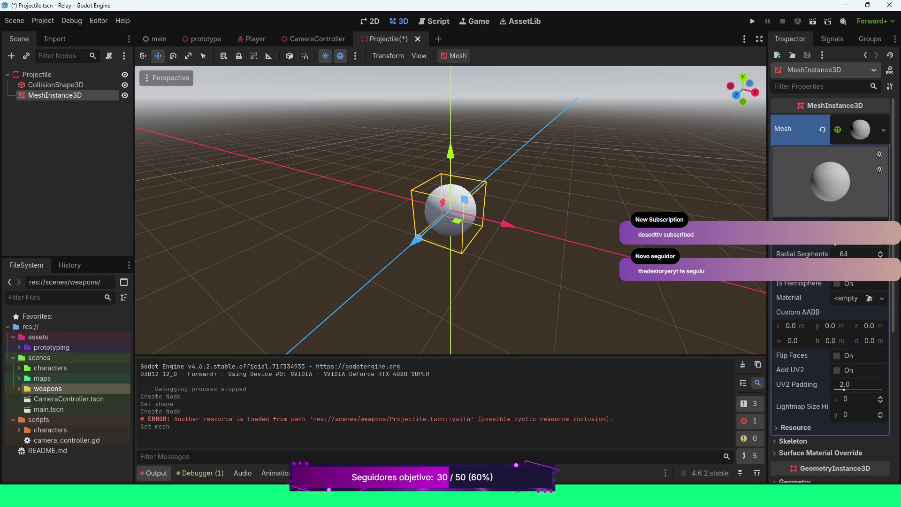
pyautogui.scroll(-2, 835, 197)
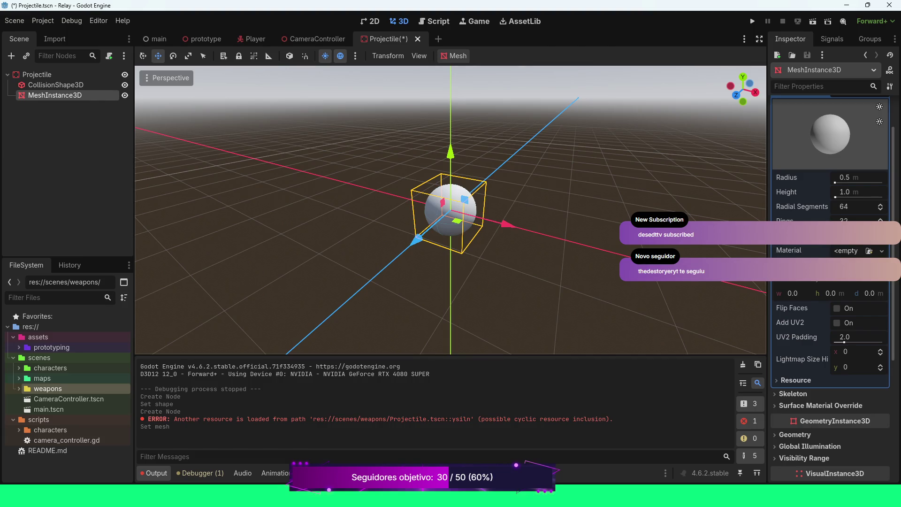
# Give the sphere mesh a new StandardMaterial3D material.
pyautogui.click(881, 250)
pyautogui.click(825, 287)
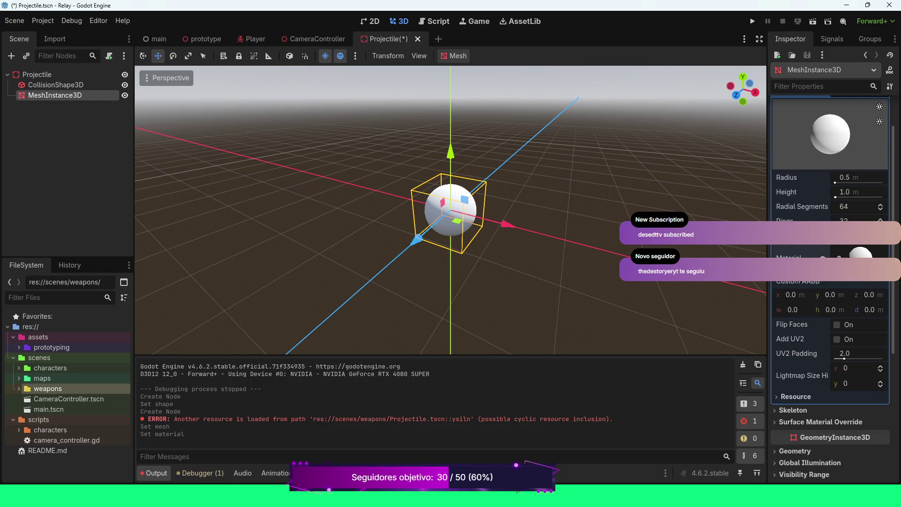
pyautogui.click(860, 255)
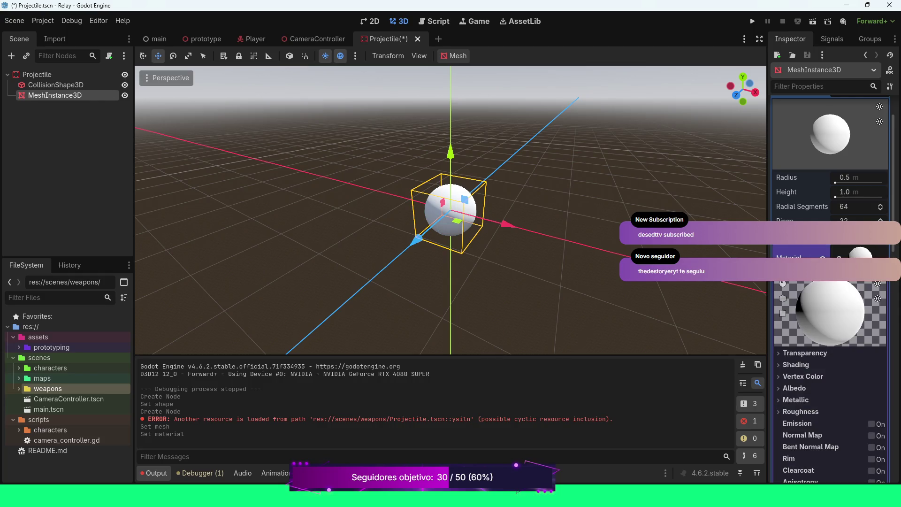
pyautogui.scroll(-3, 808, 287)
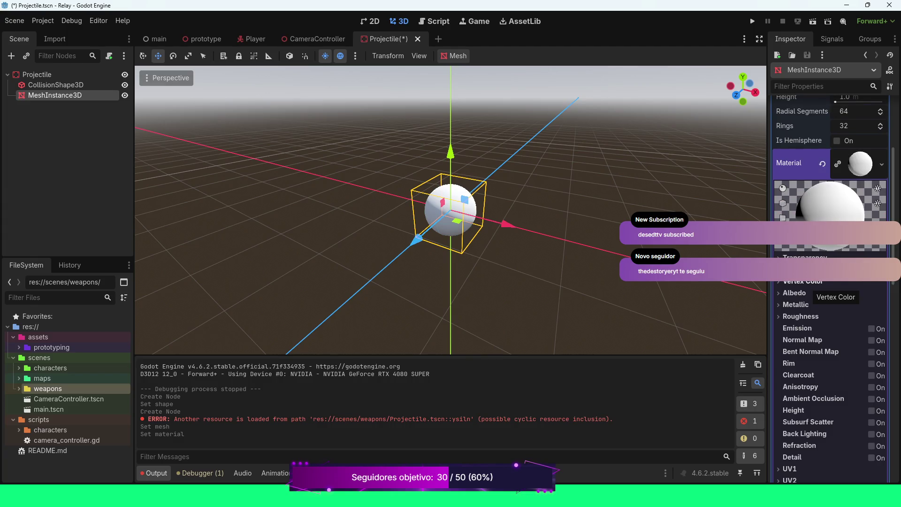
pyautogui.scroll(3, 808, 287)
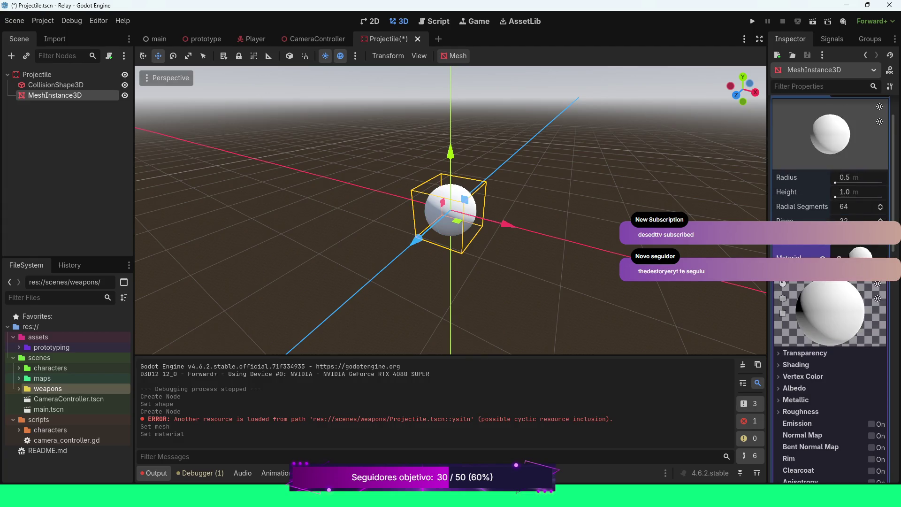
pyautogui.scroll(-3, 808, 287)
# Set the material's Albedo texture to the orange prototype texture_01.png.
pyautogui.click(798, 292)
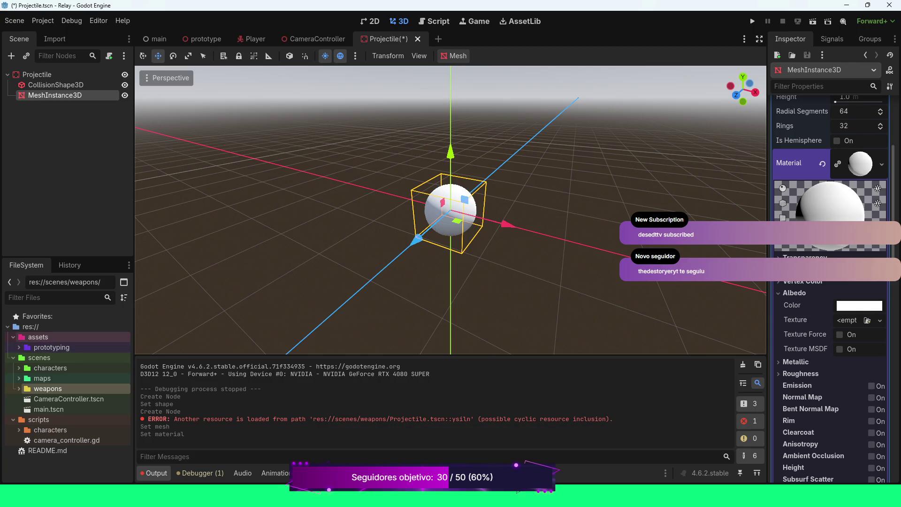
pyautogui.click(18, 347)
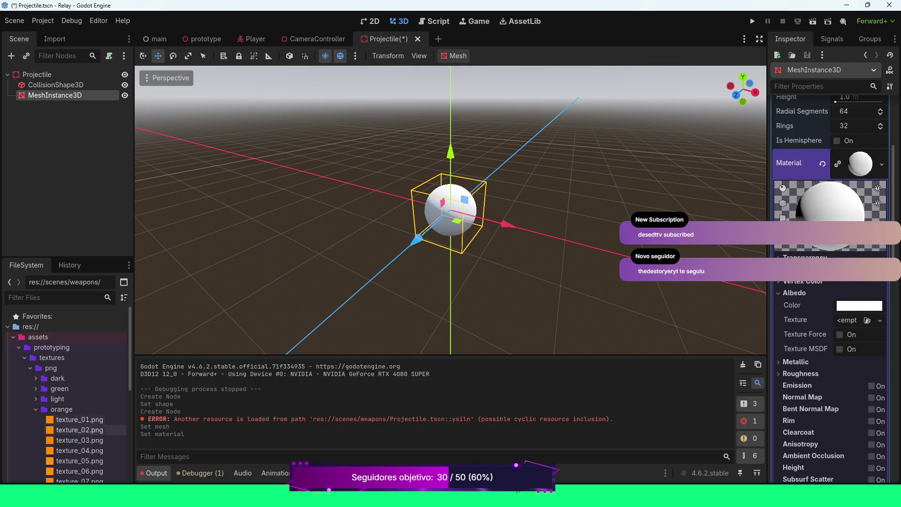
pyautogui.click(35, 409)
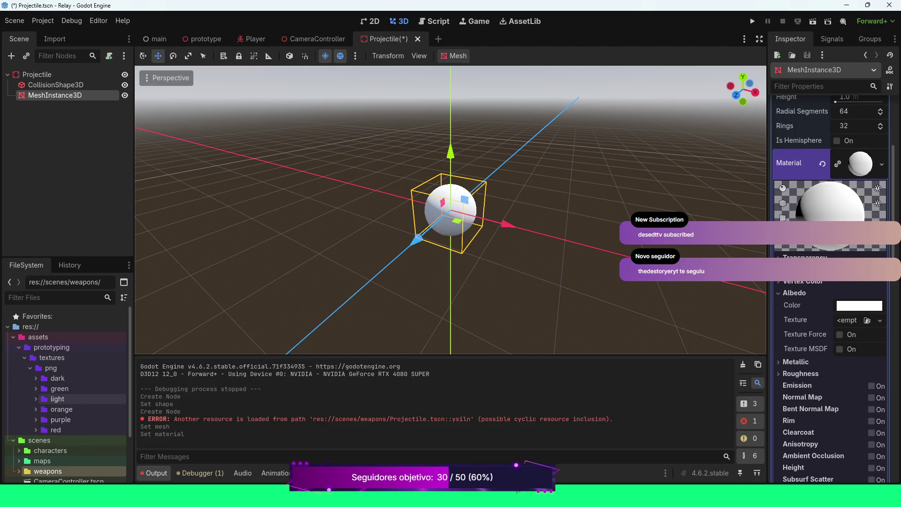
pyautogui.click(36, 409)
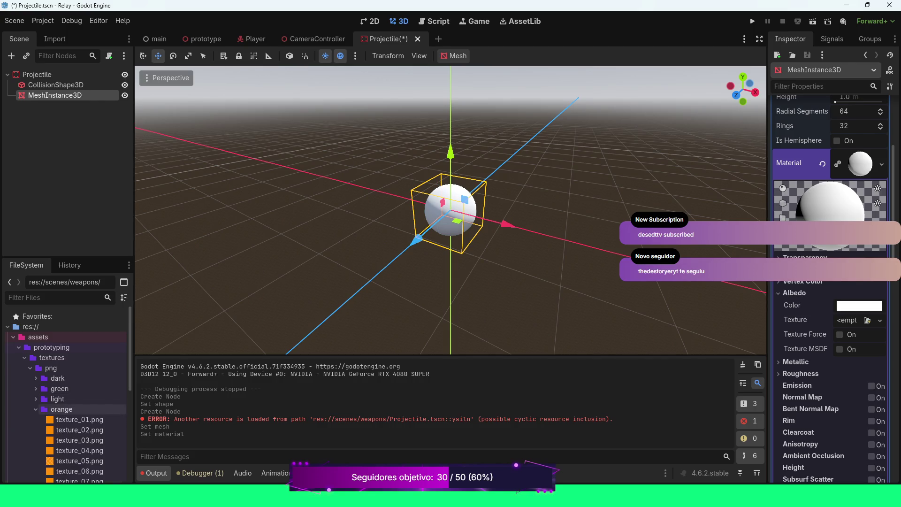
pyautogui.scroll(-3, 80, 394)
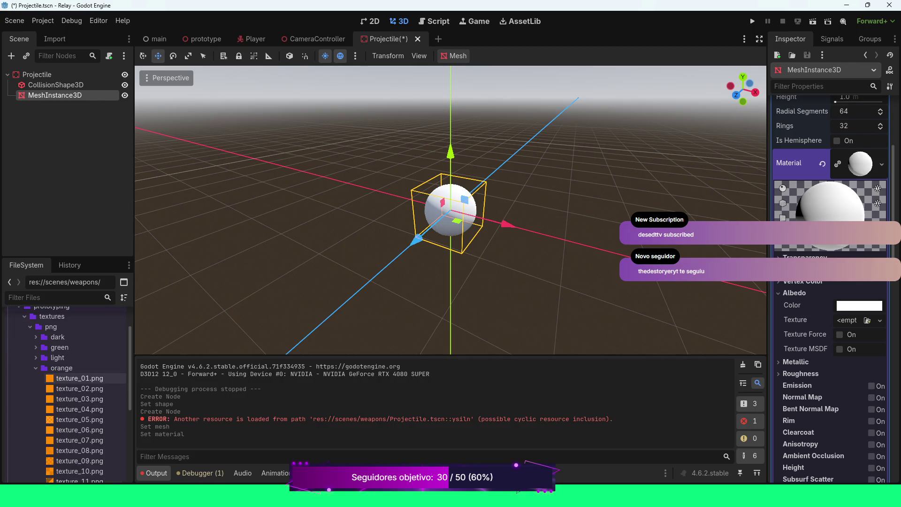
pyautogui.moveTo(75, 377)
pyautogui.mouseDown()
pyautogui.moveTo(71, 357)
pyautogui.moveTo(851, 324)
pyautogui.mouseUp()
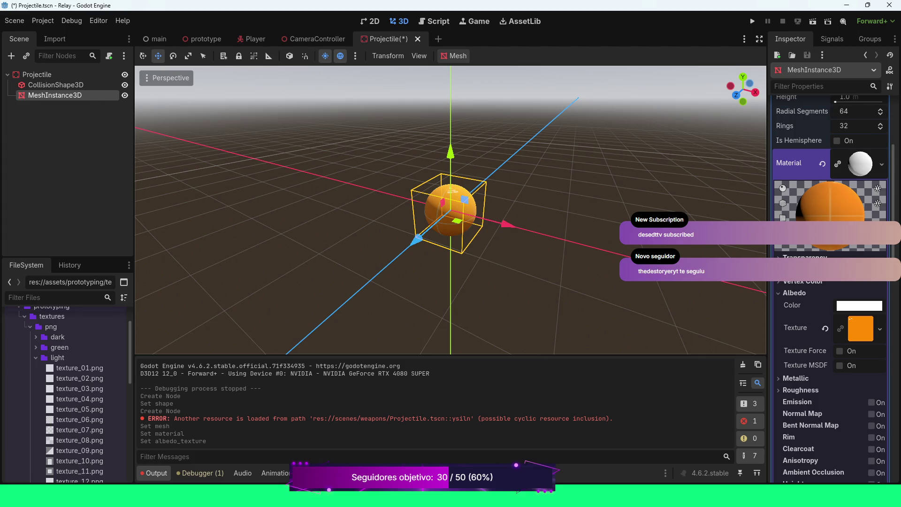
# Enable UV1 triplanar mapping on the material.
pyautogui.scroll(-8, 830, 289)
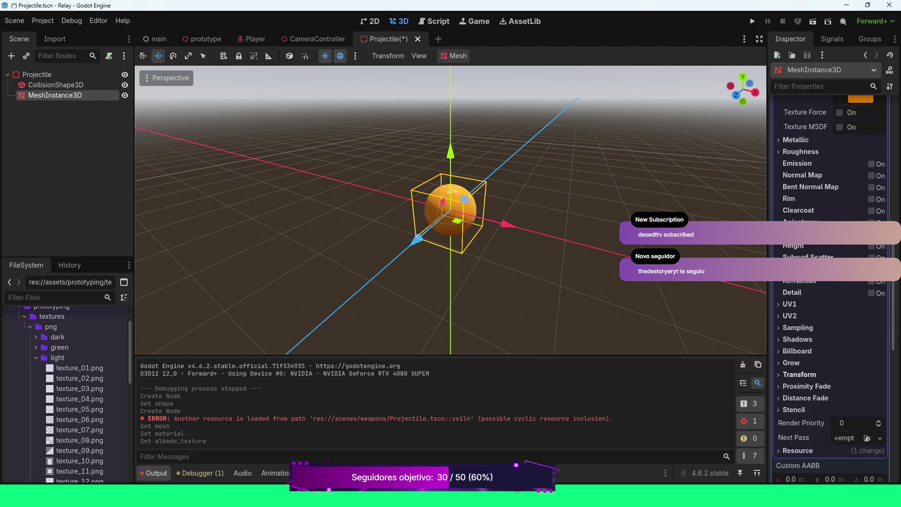
pyautogui.scroll(-4, 830, 289)
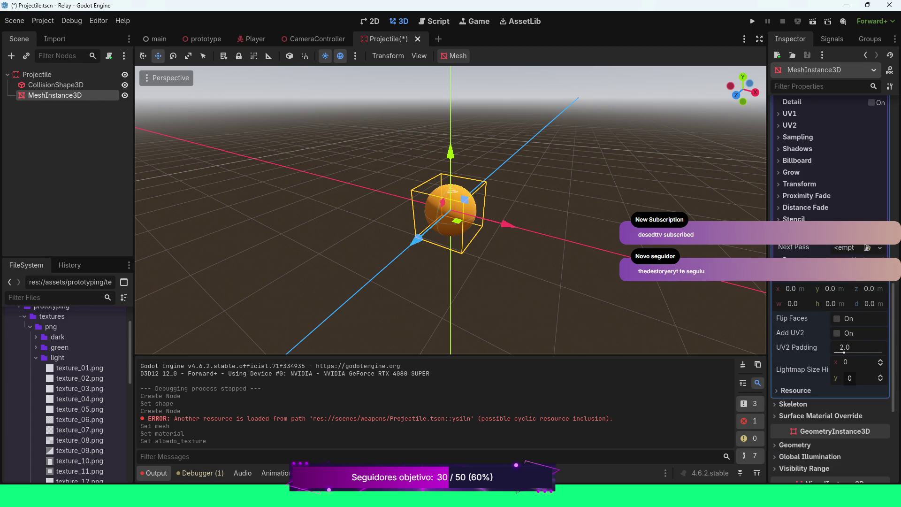
pyautogui.scroll(3, 840, 356)
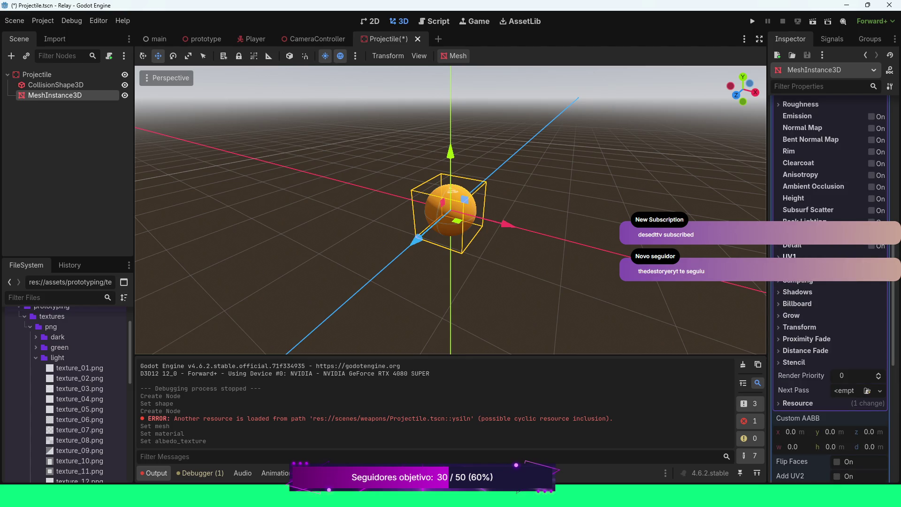
pyautogui.click(791, 255)
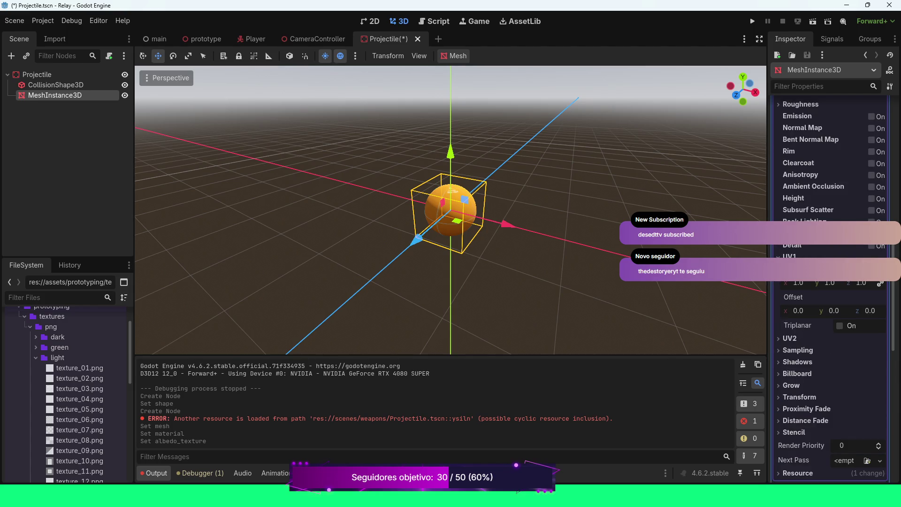
pyautogui.click(839, 325)
pyautogui.scroll(5, 450, 211)
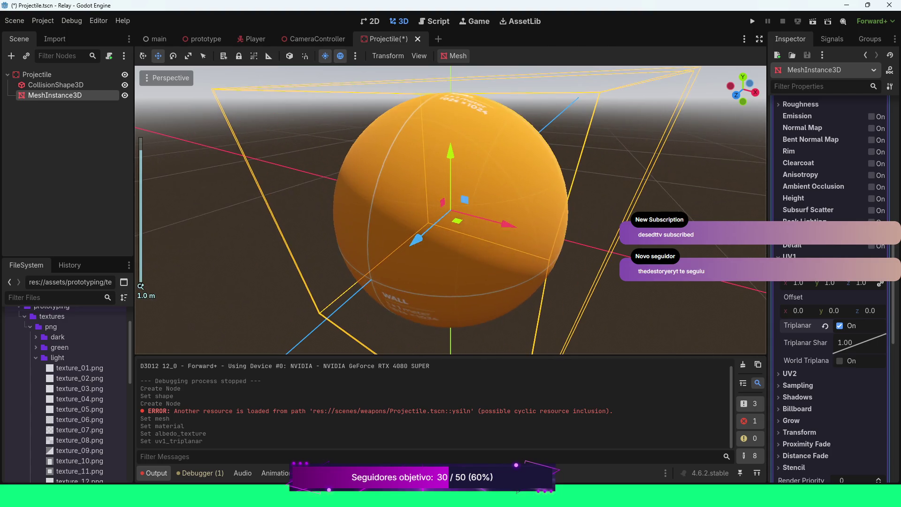
pyautogui.click(743, 364)
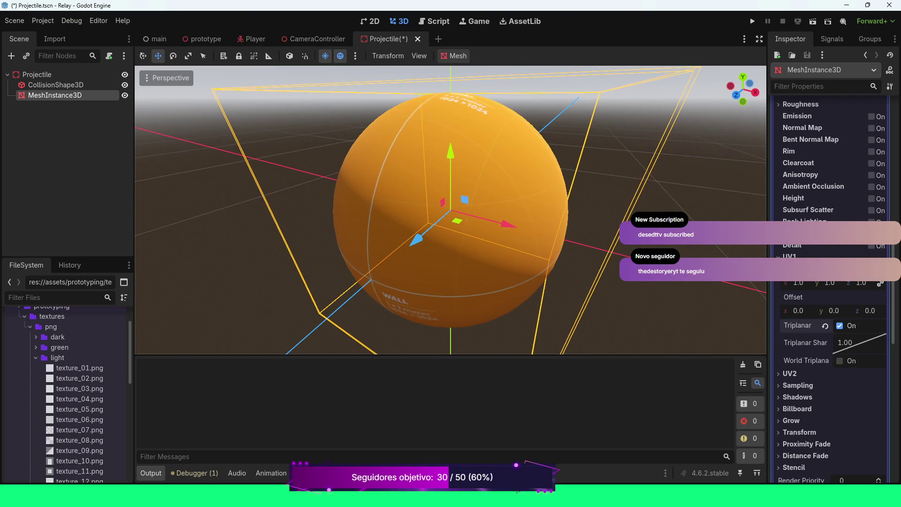
pyautogui.moveTo(450, 235)
pyautogui.mouseDown()
pyautogui.moveTo(450, 206)
pyautogui.moveTo(455, 261)
pyautogui.mouseUp()
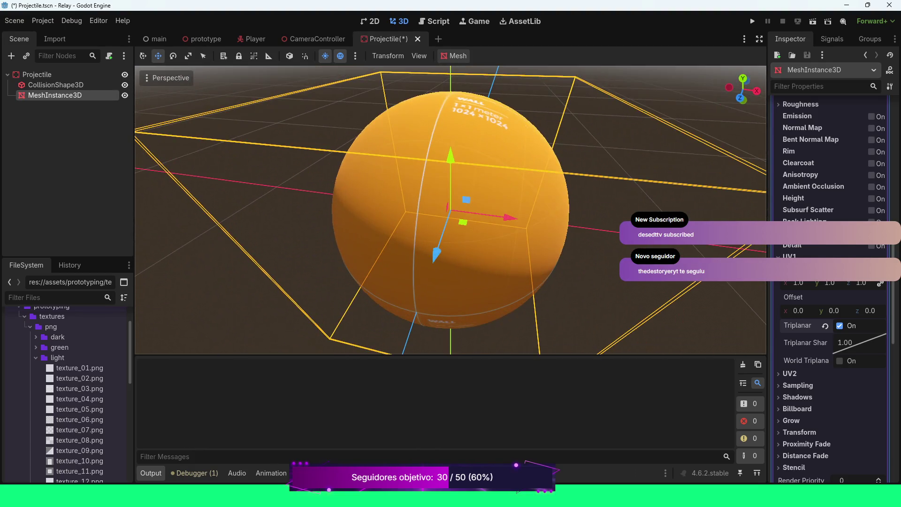
pyautogui.scroll(5, 829, 281)
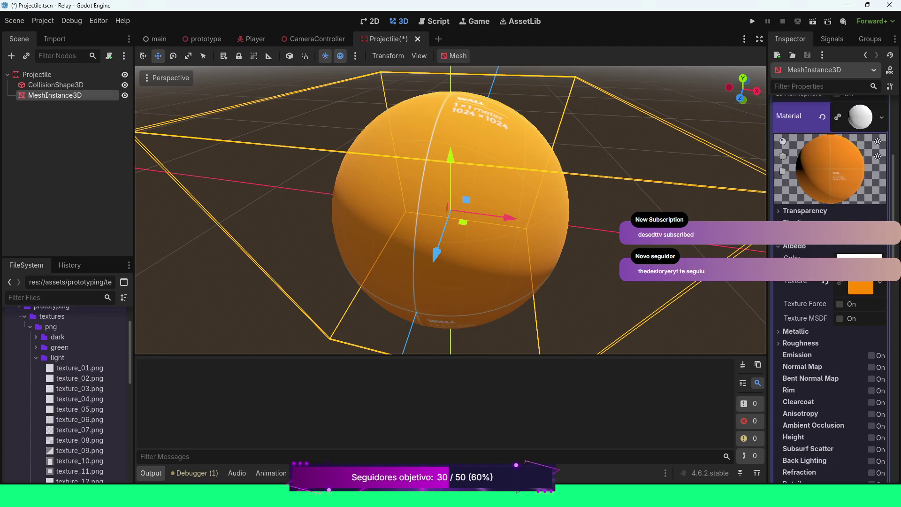
pyautogui.click(36, 74)
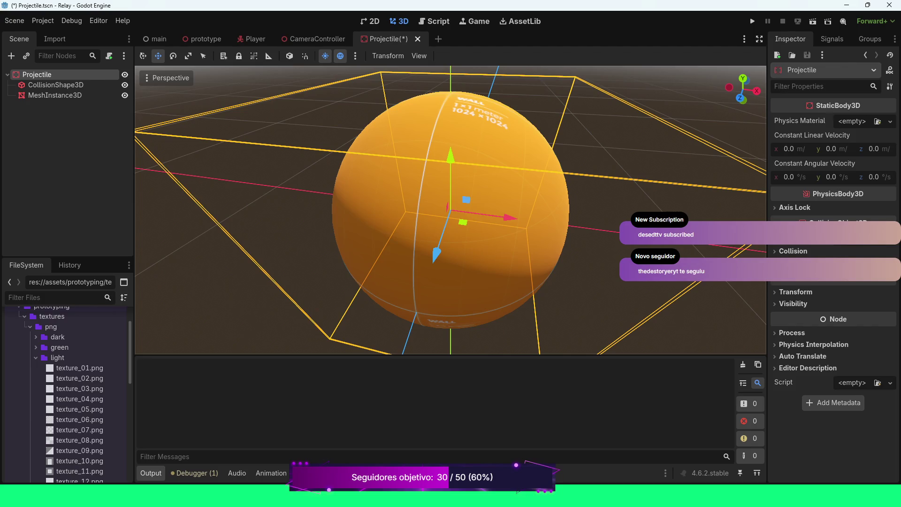
# Shrink the CollisionShape3D sphere in its transform settings.
pyautogui.click(56, 84)
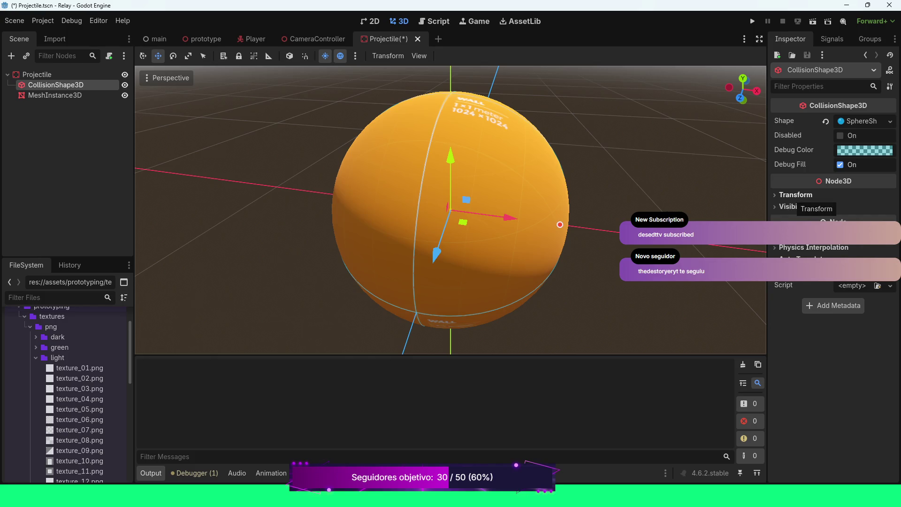
pyautogui.click(795, 195)
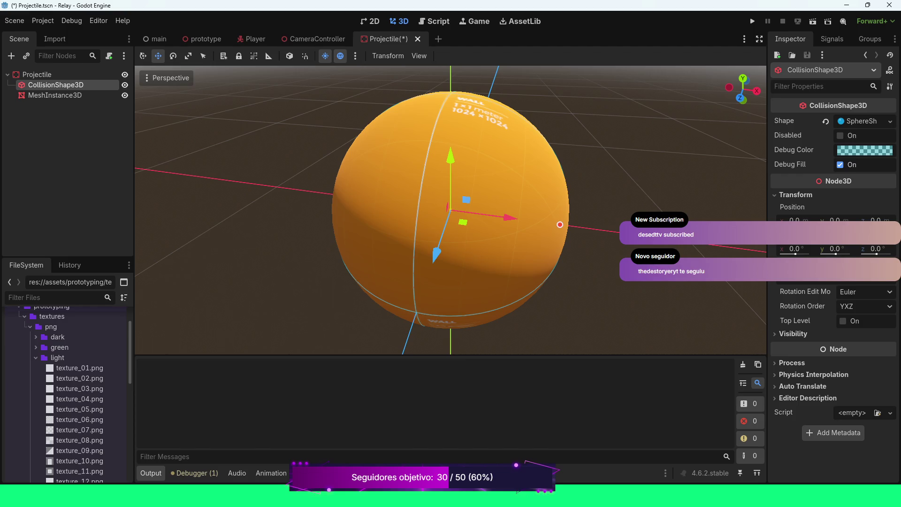
pyautogui.moveTo(560, 224); pyautogui.dragTo(461, 211)
# Expand the MeshInstance3D's Transform section and begin editing its x scale.
pyautogui.click(55, 94)
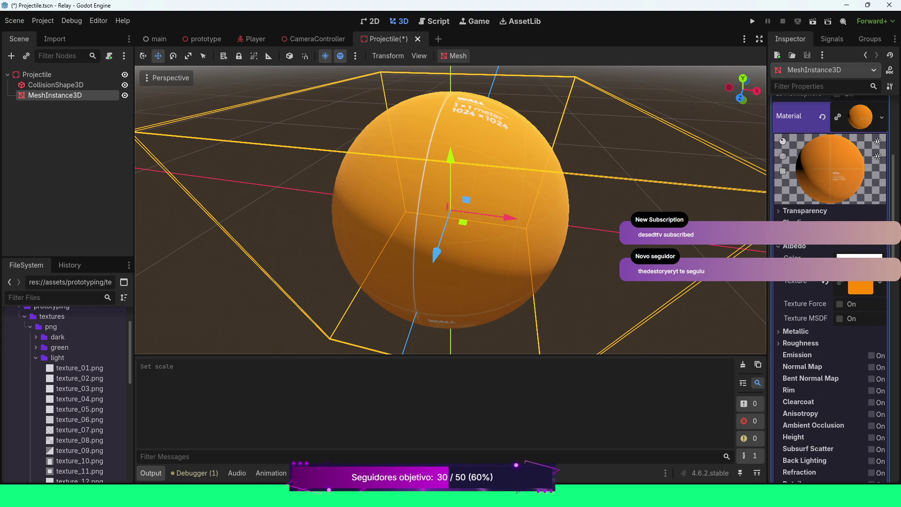
pyautogui.scroll(5, 830, 281)
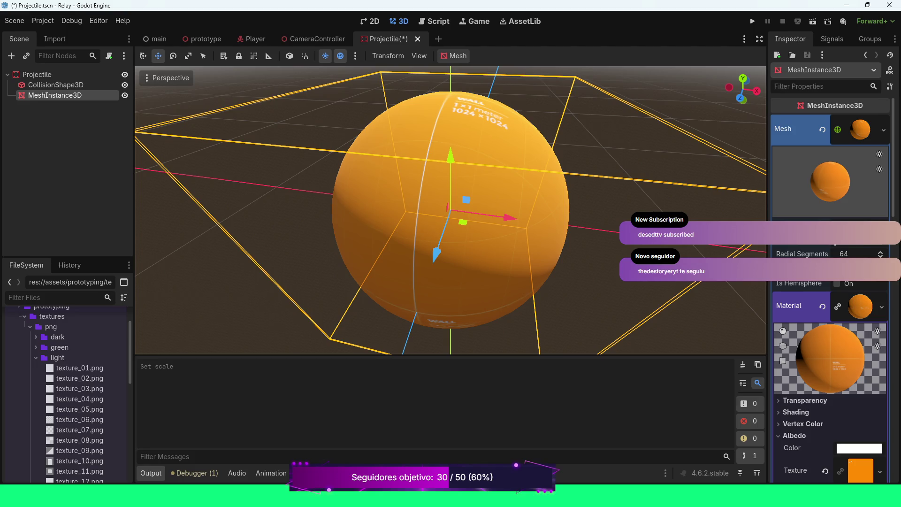
pyautogui.scroll(-5, 831, 281)
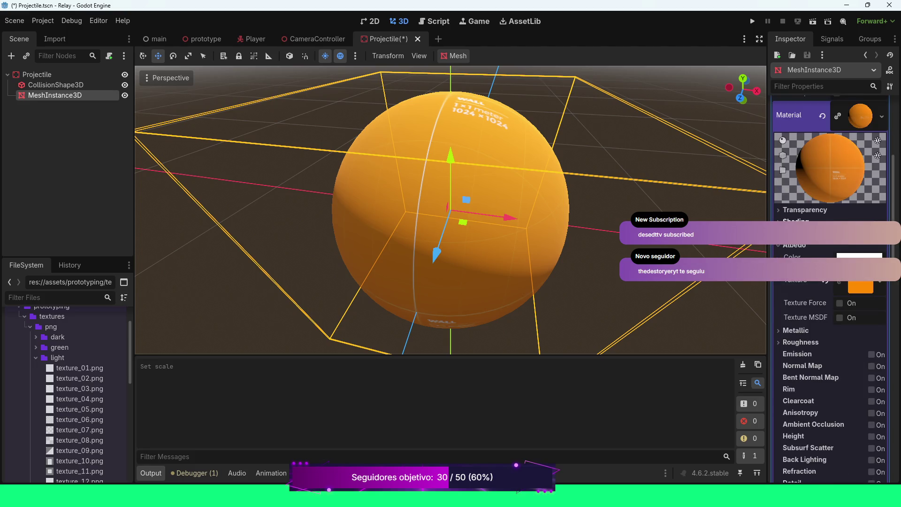
pyautogui.scroll(-4, 825, 225)
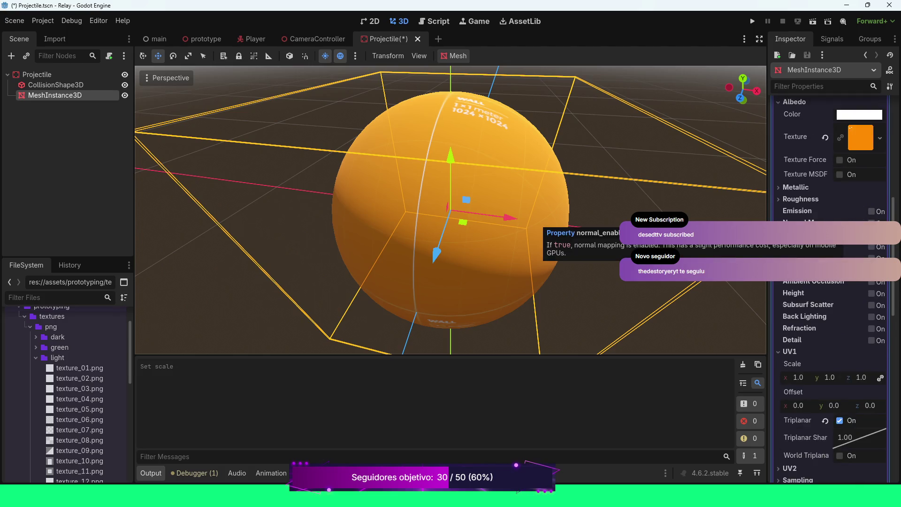
pyautogui.scroll(-3, 826, 225)
pyautogui.scroll(-7, 828, 282)
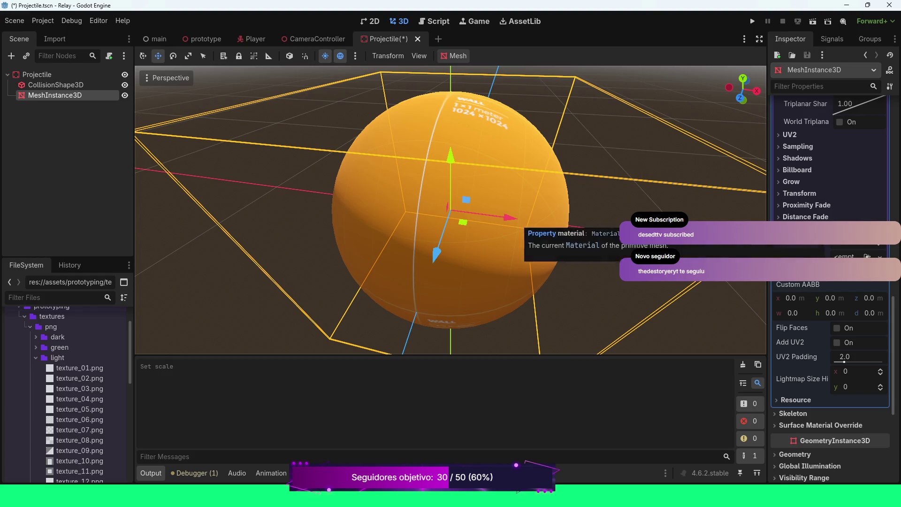
pyautogui.scroll(-4, 828, 281)
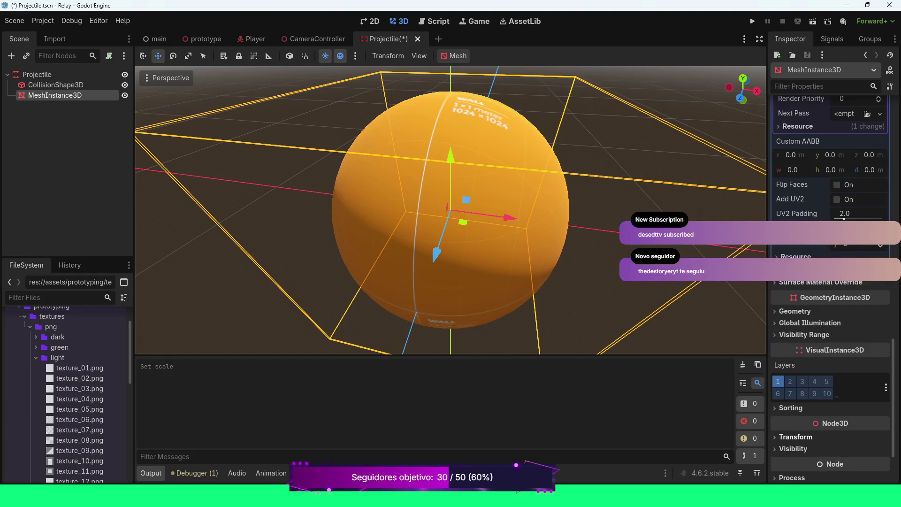
pyautogui.click(795, 436)
pyautogui.scroll(-3, 828, 328)
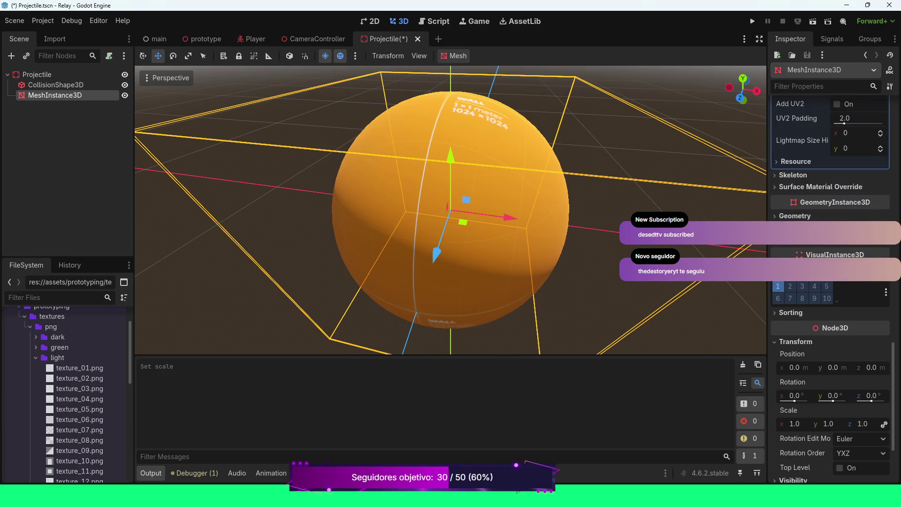
pyautogui.click(794, 424)
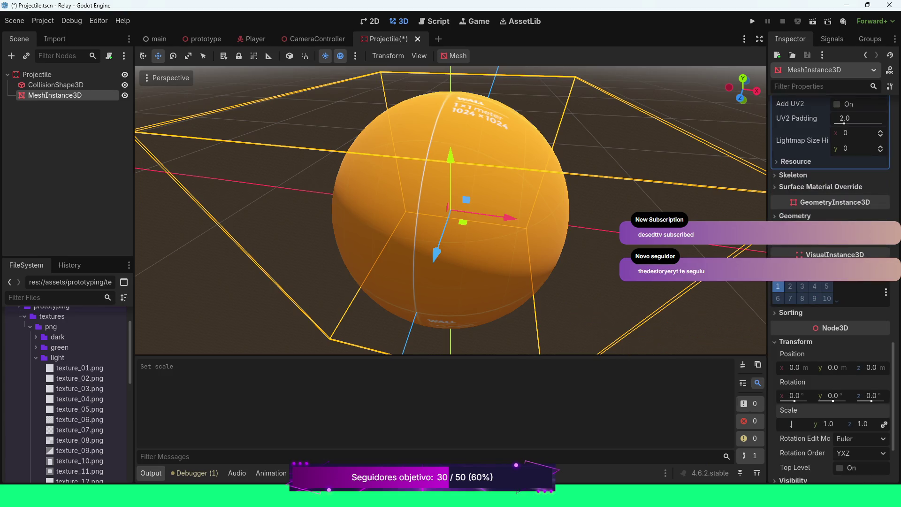
# Scale the sphere mesh to 0.1 on all axes.
pyautogui.write('0.1')
pyautogui.press('Return')
pyautogui.scroll(10, 830, 281)
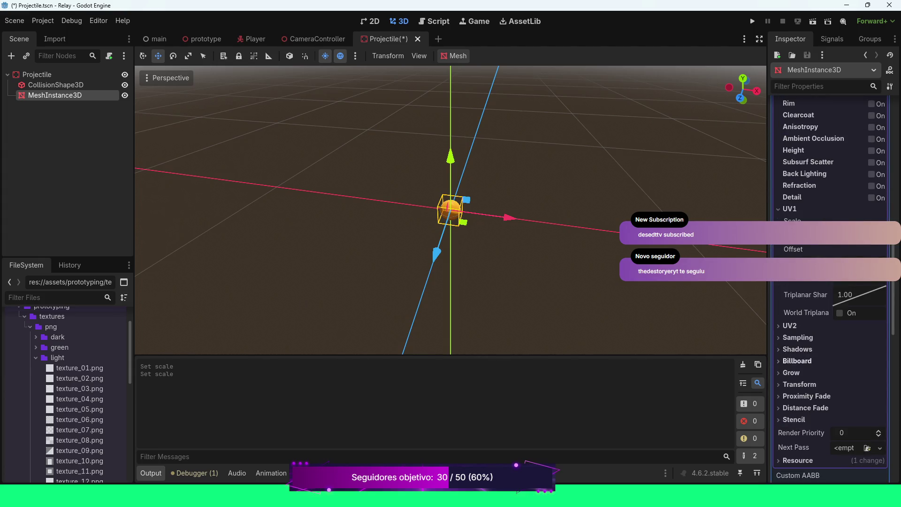
pyautogui.scroll(5, 831, 281)
# Raise the sphere material's Metallic value to 1.0.
pyautogui.click(796, 139)
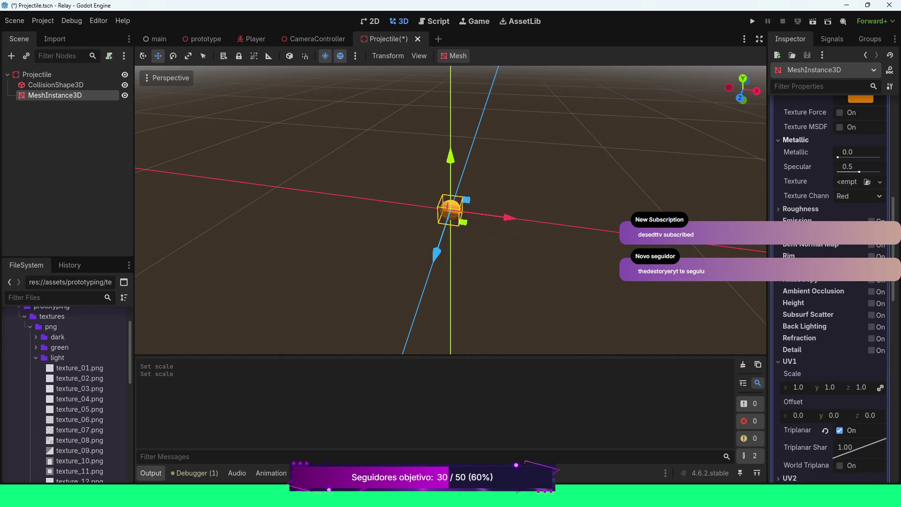
pyautogui.scroll(6, 451, 211)
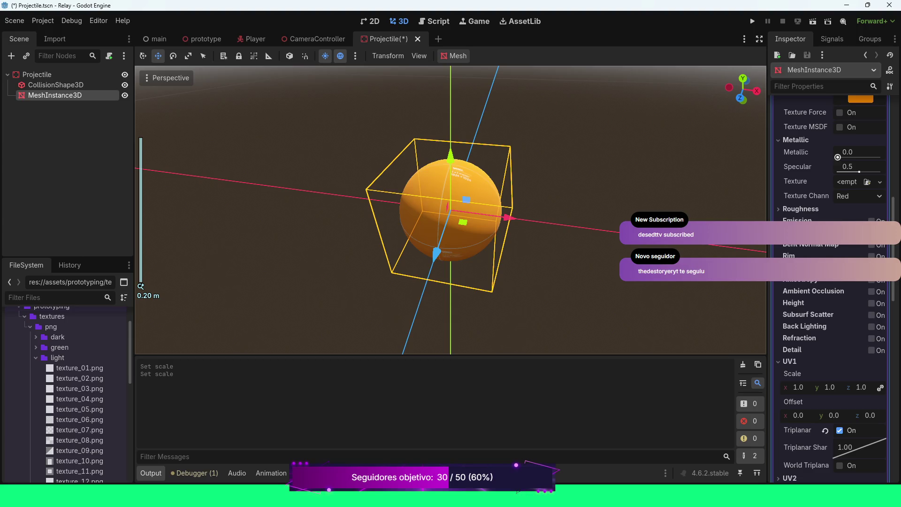
pyautogui.moveTo(838, 157); pyautogui.dragTo(881, 157)
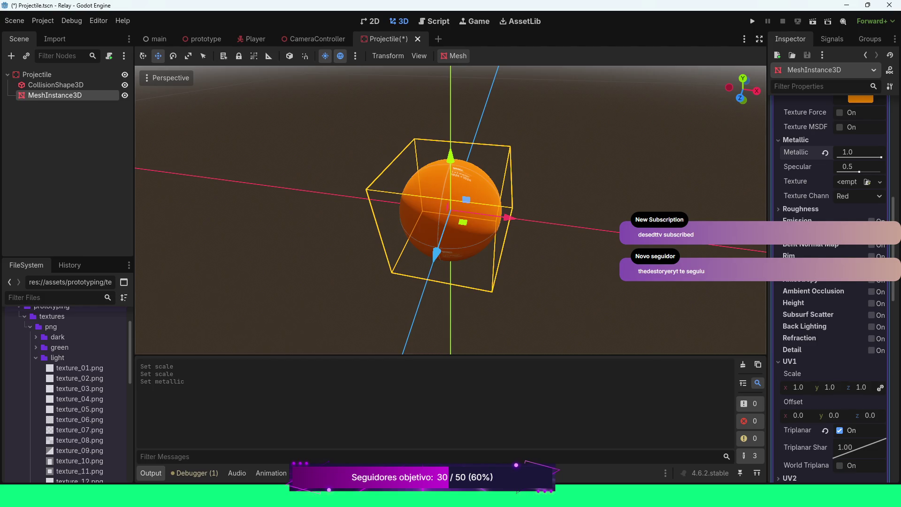
pyautogui.scroll(-3, 450, 211)
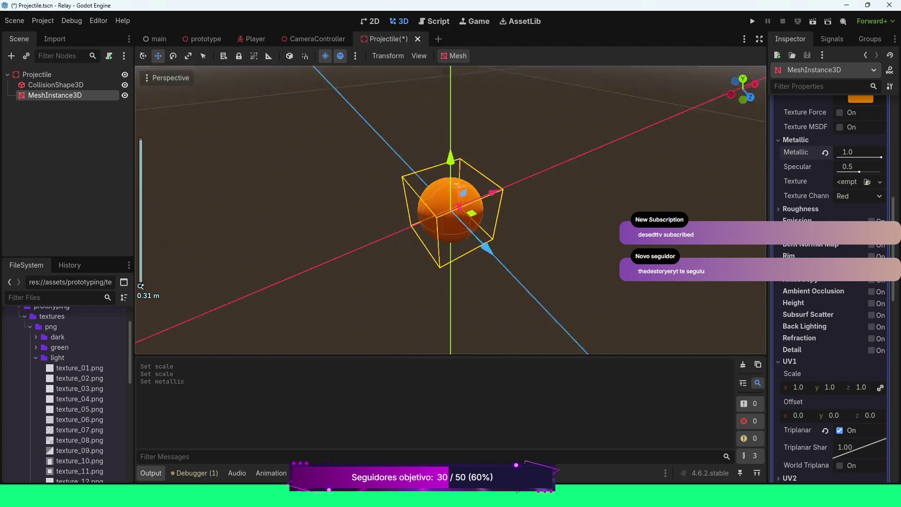
pyautogui.moveTo(451, 211); pyautogui.dragTo(478, 236)
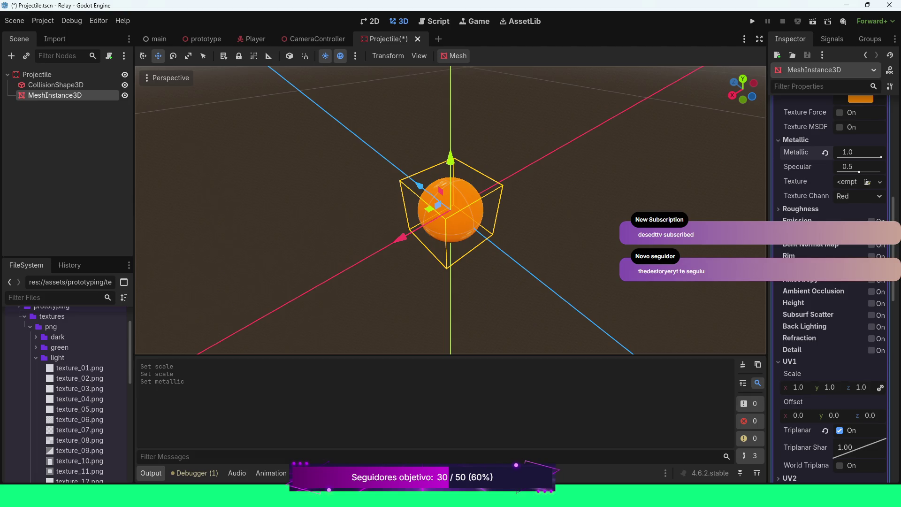
pyautogui.click(37, 74)
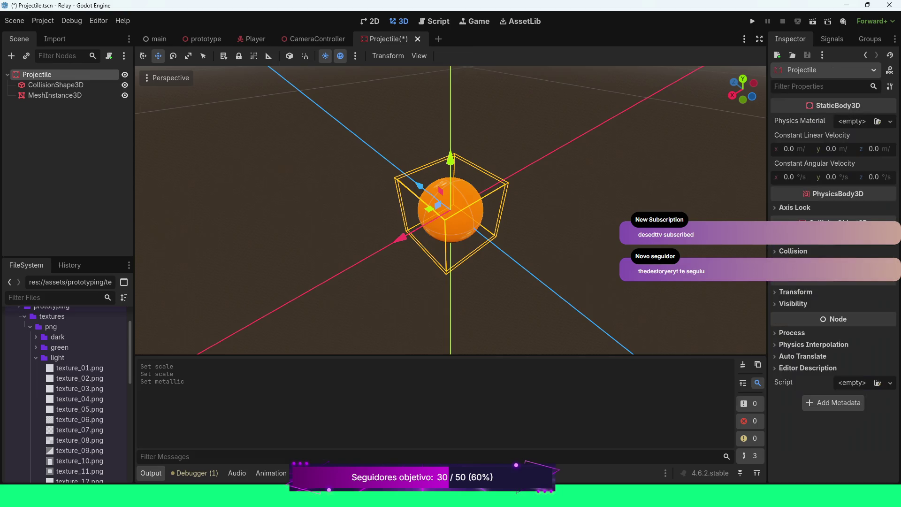
# Save the Projectile scene and collapse the prototyping assets folder.
pyautogui.hotkey('ctrl', 's')
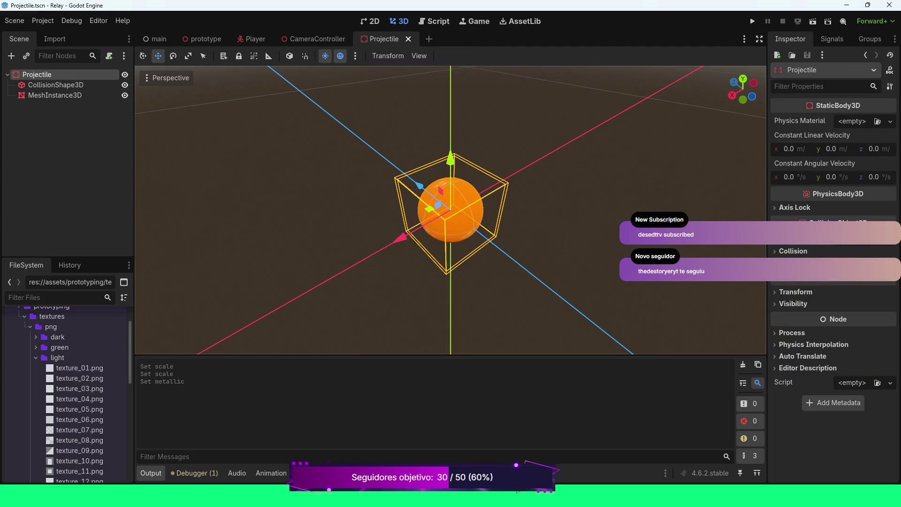
pyautogui.scroll(2, 71, 358)
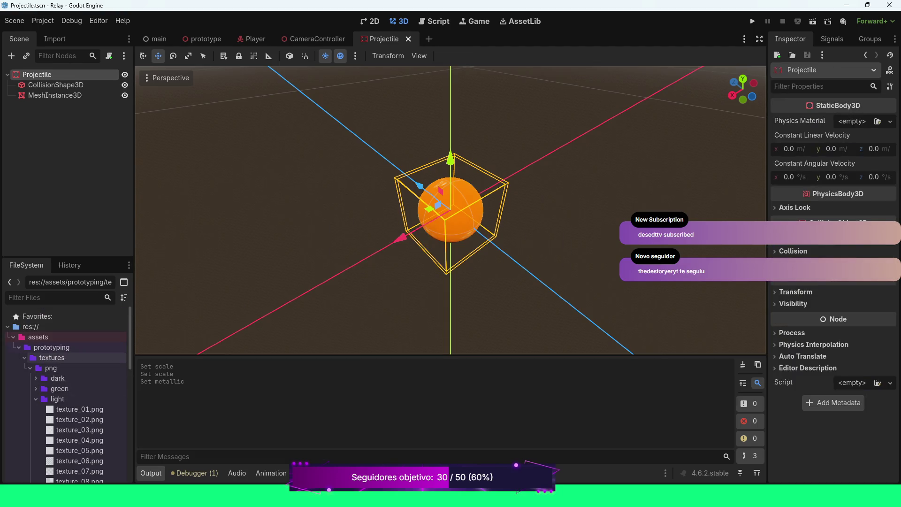
pyautogui.click(19, 347)
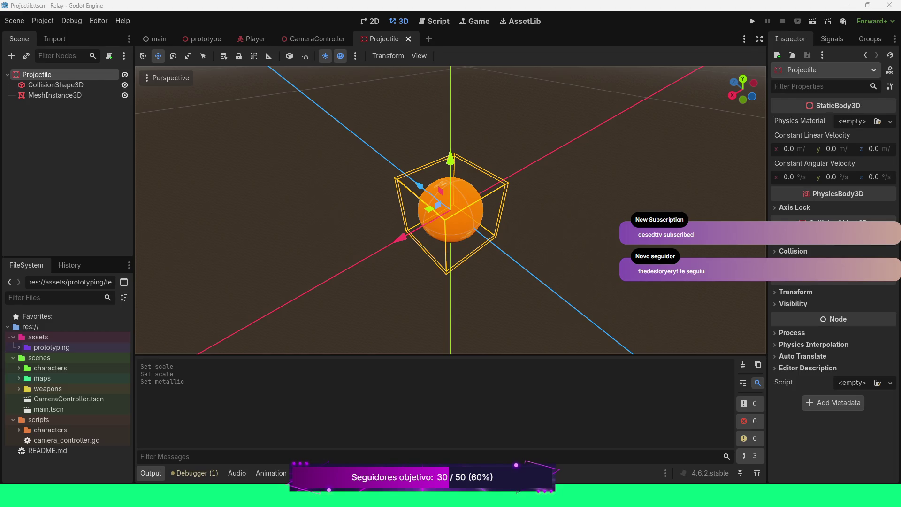
pyautogui.scroll(-2, 450, 210)
pyautogui.moveTo(450, 211)
pyautogui.mouseDown()
pyautogui.moveTo(408, 169)
pyautogui.moveTo(422, 216)
pyautogui.moveTo(493, 221)
pyautogui.mouseUp()
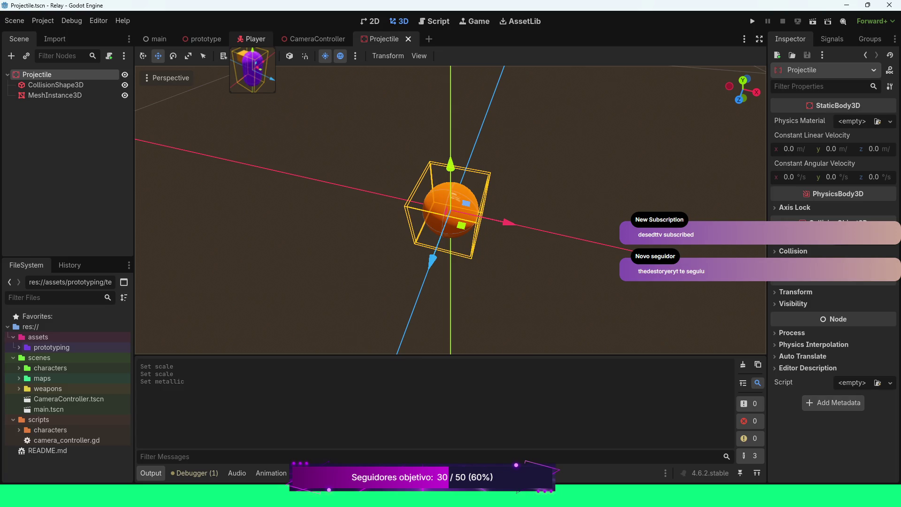
pyautogui.click(251, 38)
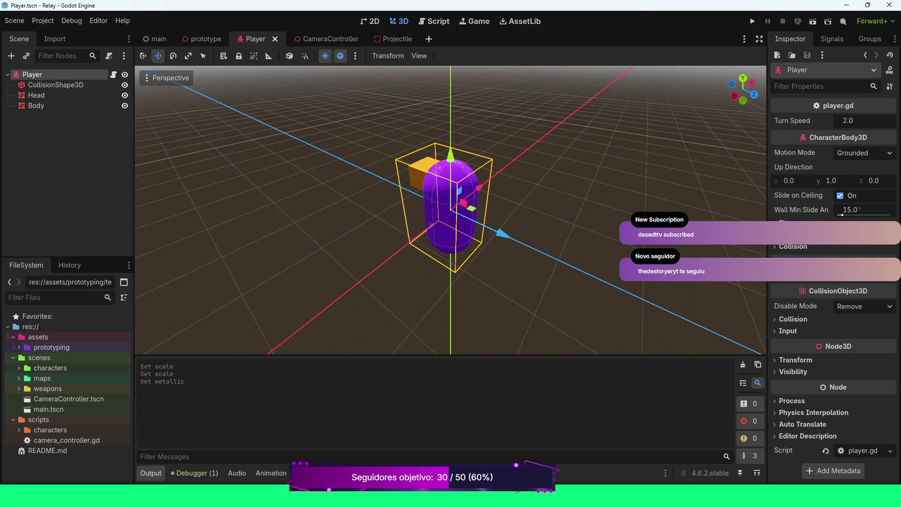
# Add a new 'func shoot() -> void:' function after get_aim_direction in player.gd.
pyautogui.click(433, 21)
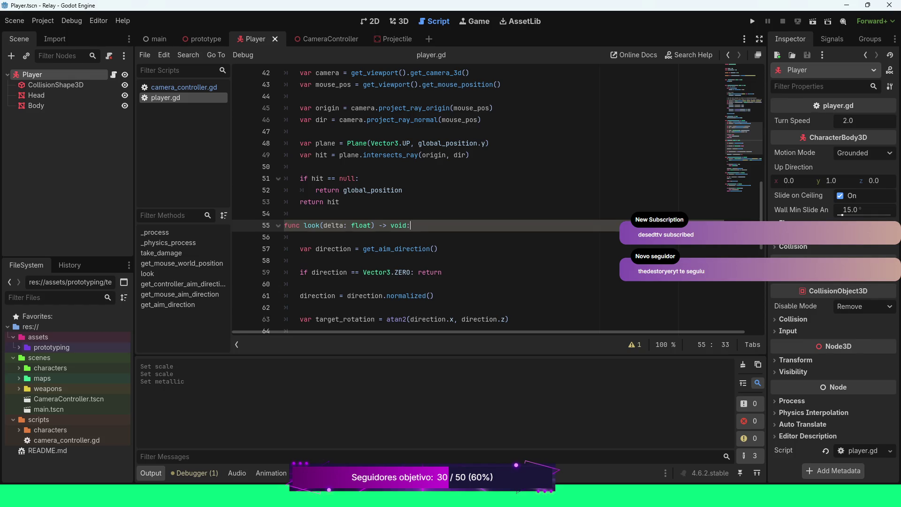
pyautogui.scroll(-10, 497, 202)
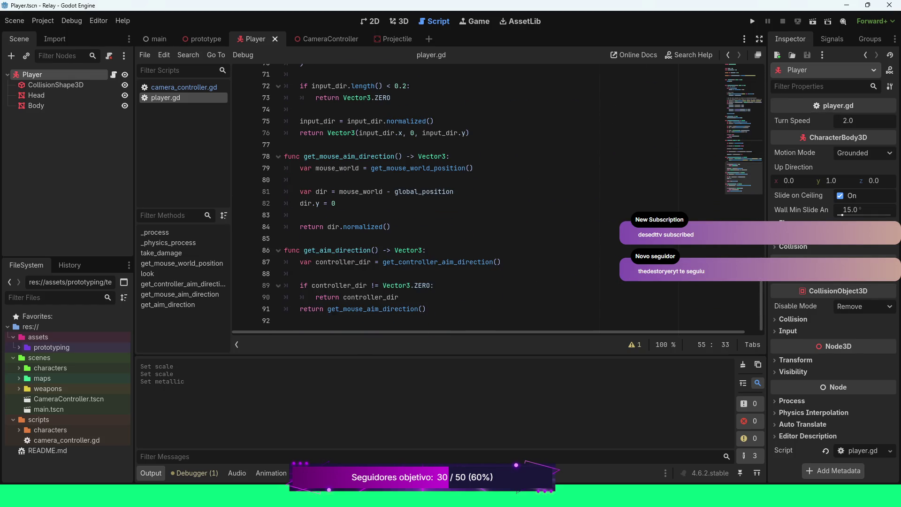
pyautogui.click(425, 309)
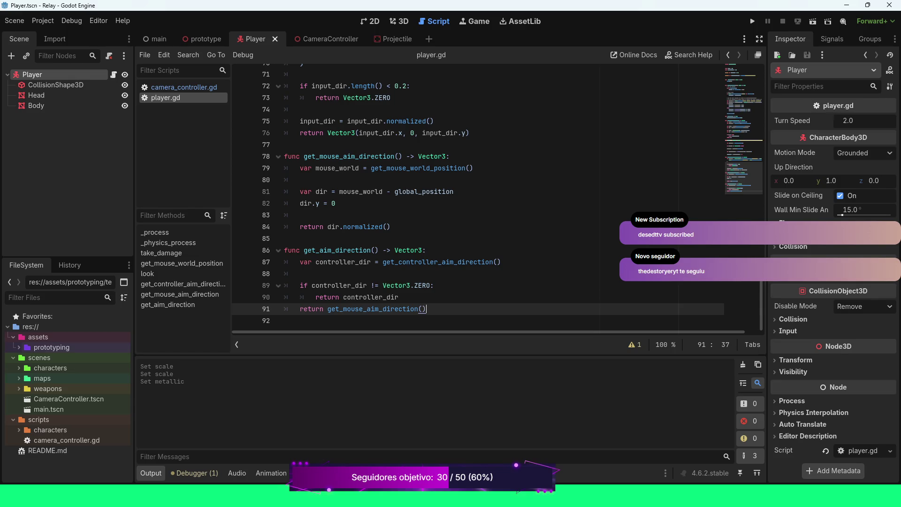
pyautogui.press('Return')
pyautogui.press('BackSpace')
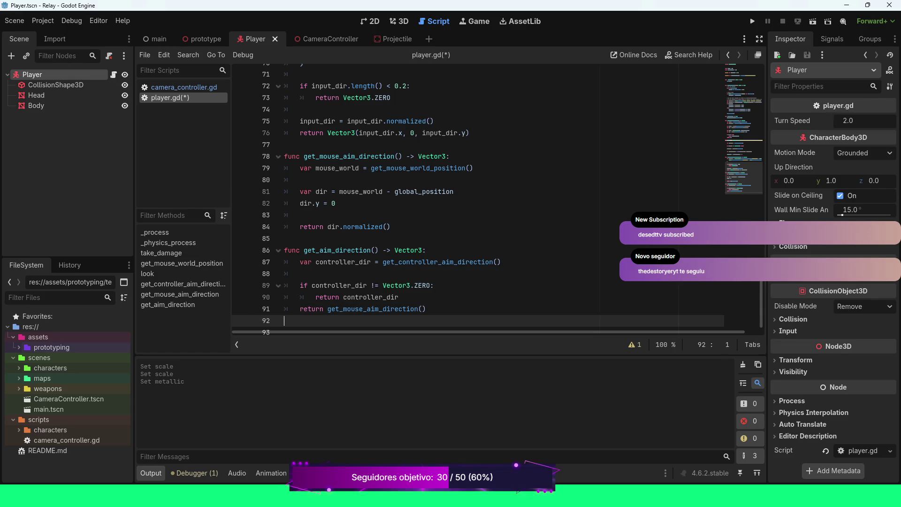
pyautogui.press('Return')
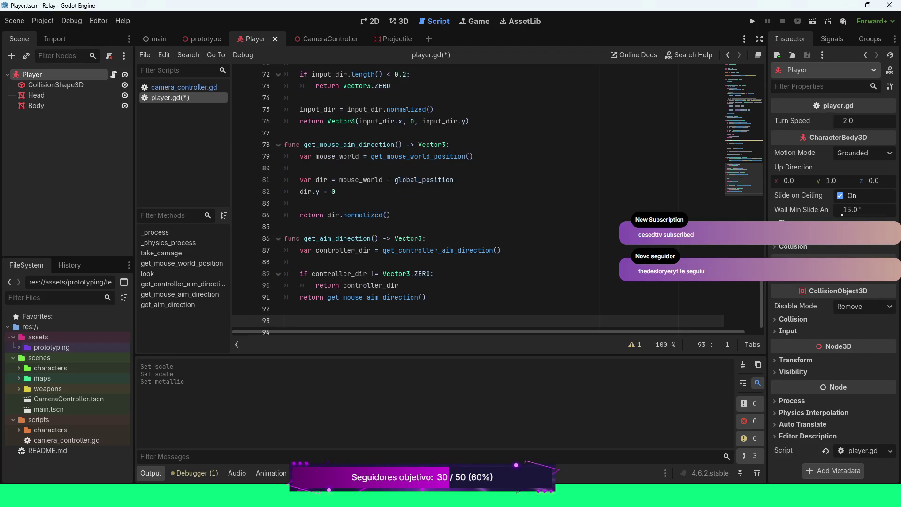
pyautogui.write('func ')
pyautogui.write('shoot')
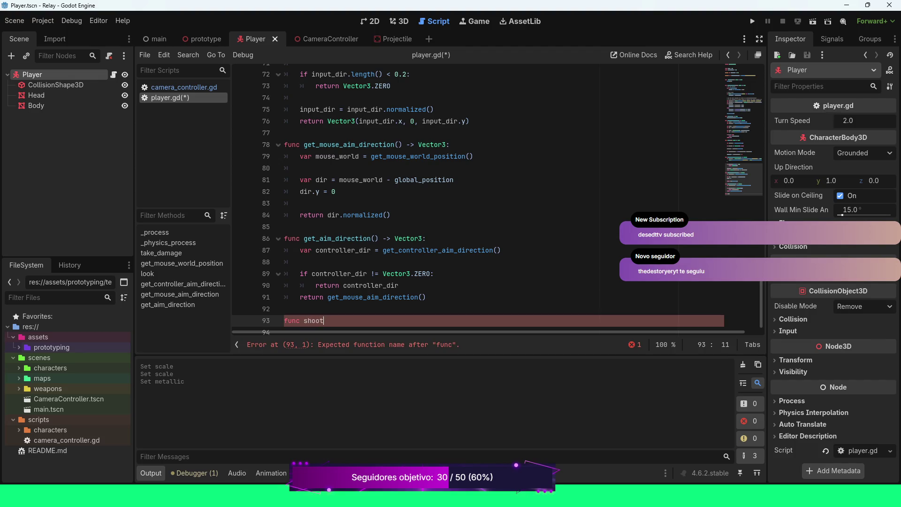
pyautogui.write('() -')
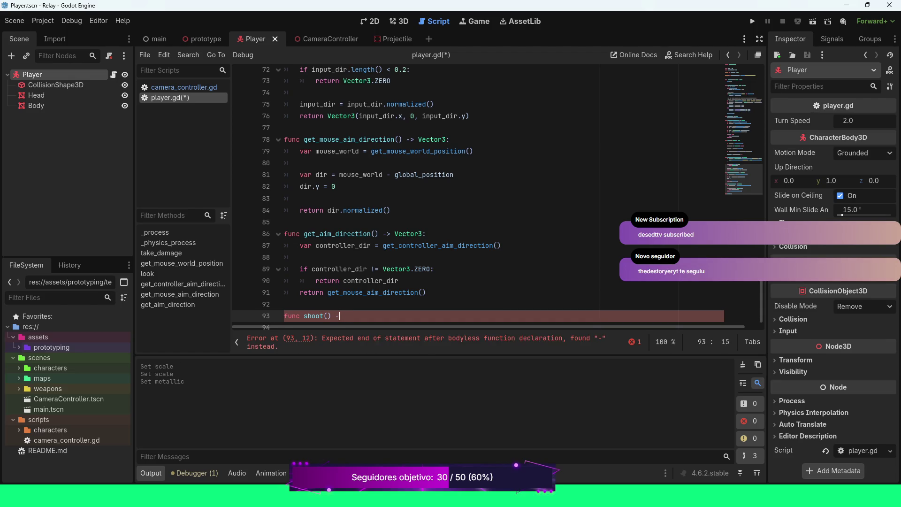
pyautogui.write('> void:')
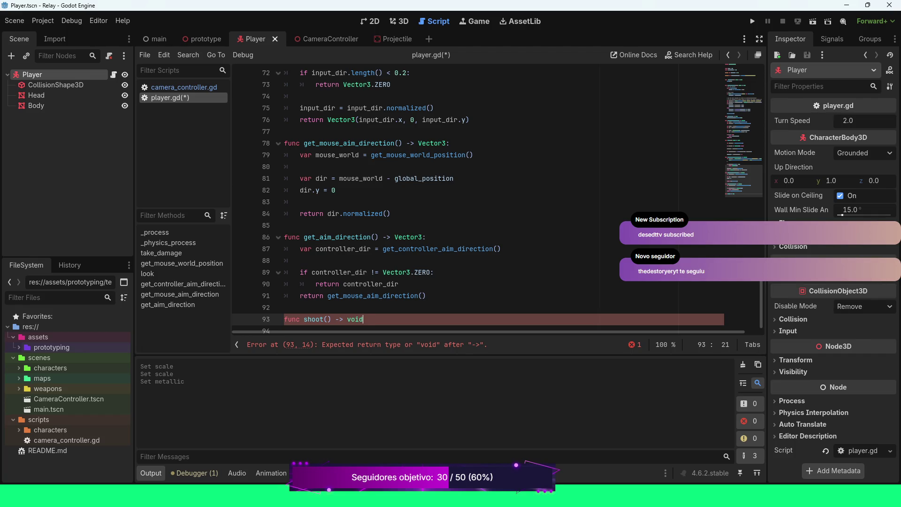
pyautogui.press('Return')
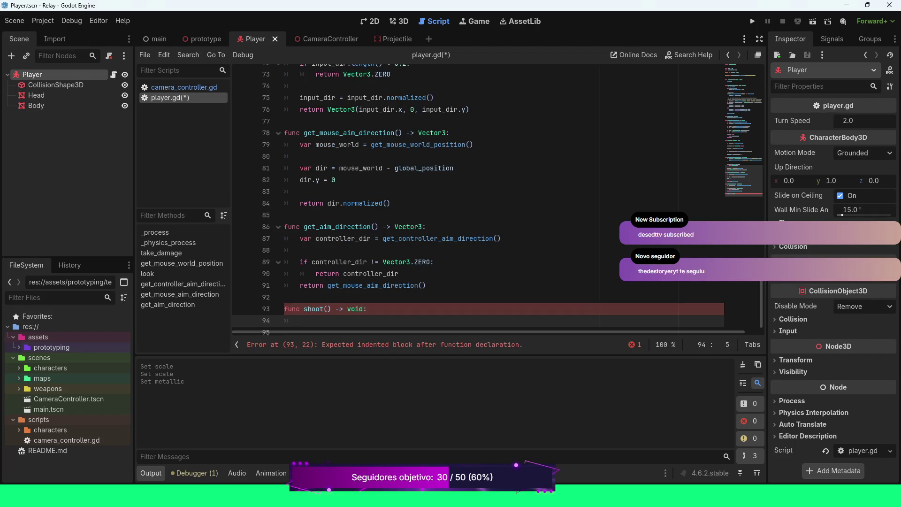
# Begin the shoot body with var bullet = preload("res://sc", leaving the path unfinished.
pyautogui.write('var bullet = ')
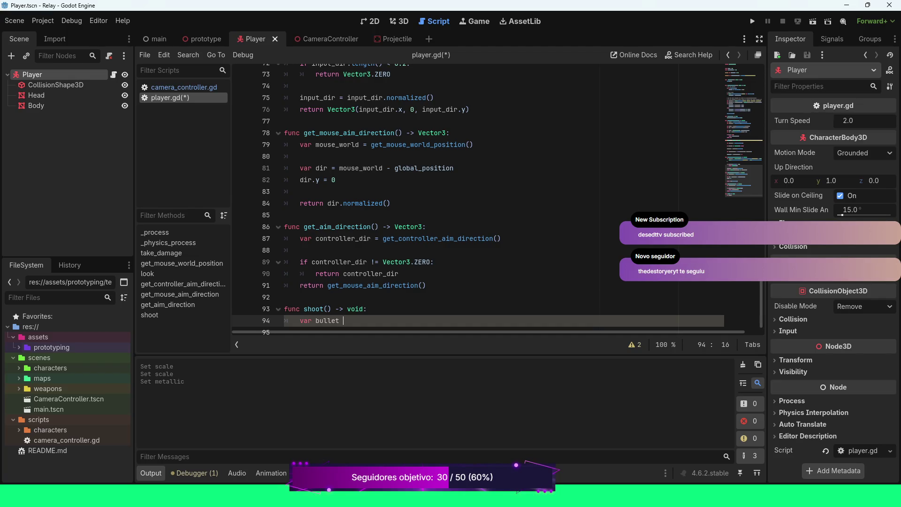
pyautogui.write('preload(')
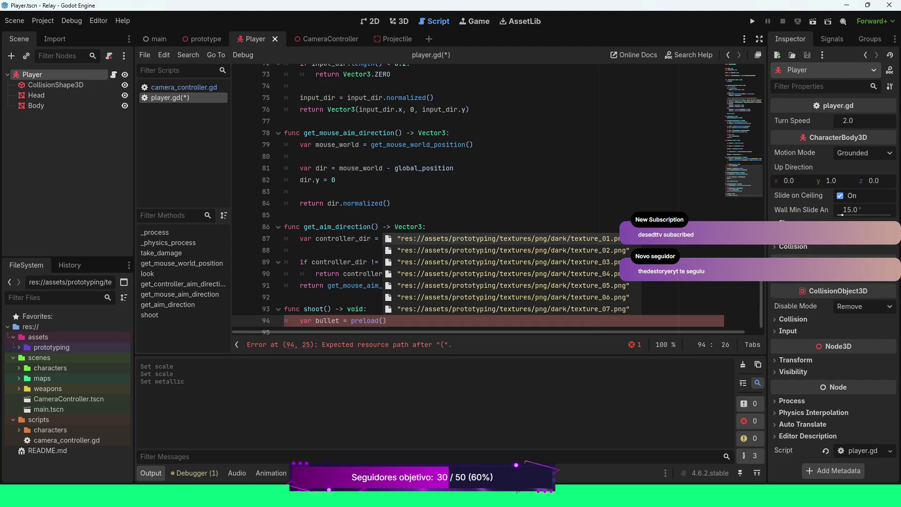
pyautogui.write('"res')
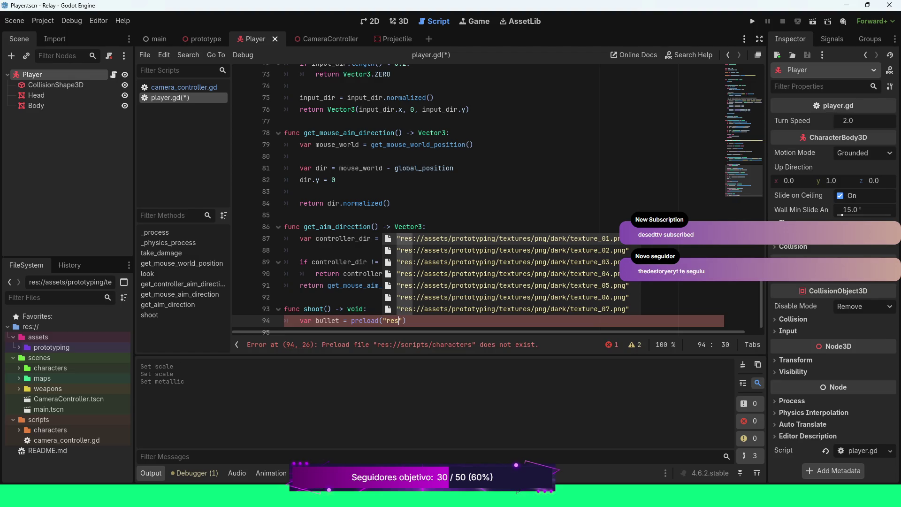
pyautogui.write('://')
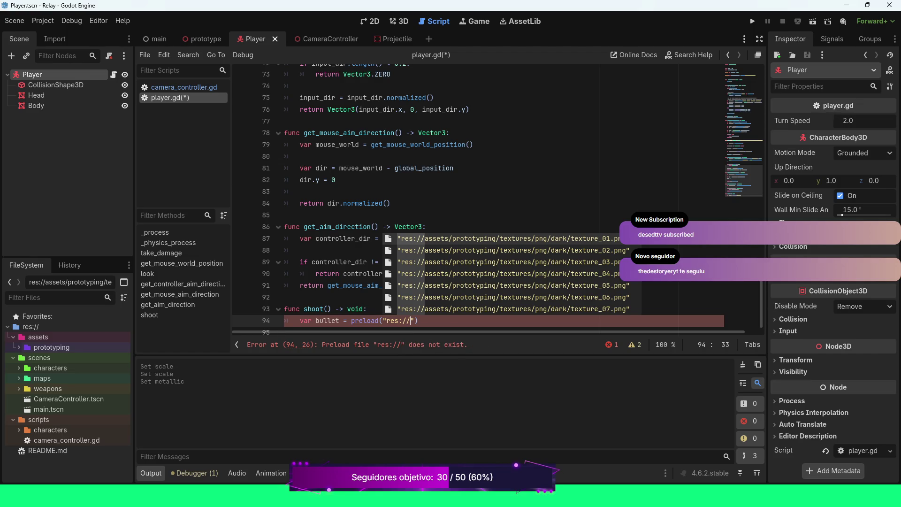
pyautogui.write('sc')
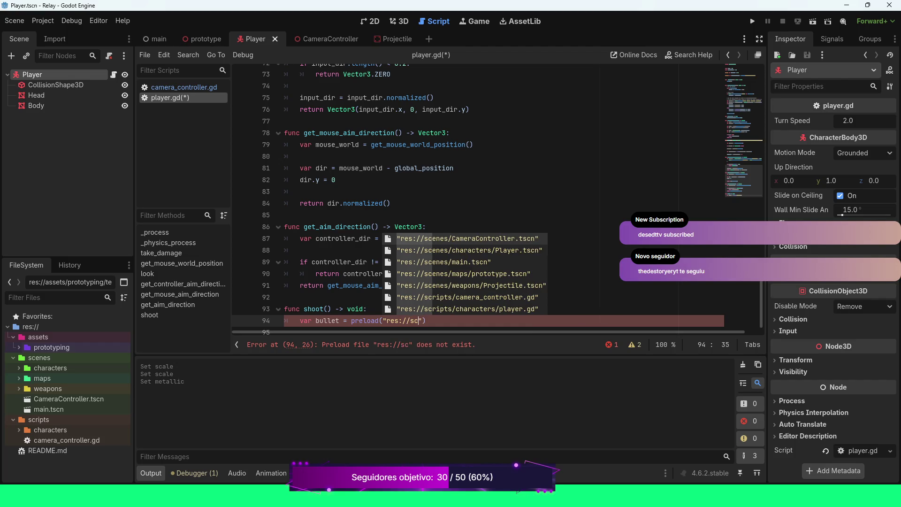
pyautogui.press('Down')
pyautogui.press('Down')
pyautogui.press('Down')
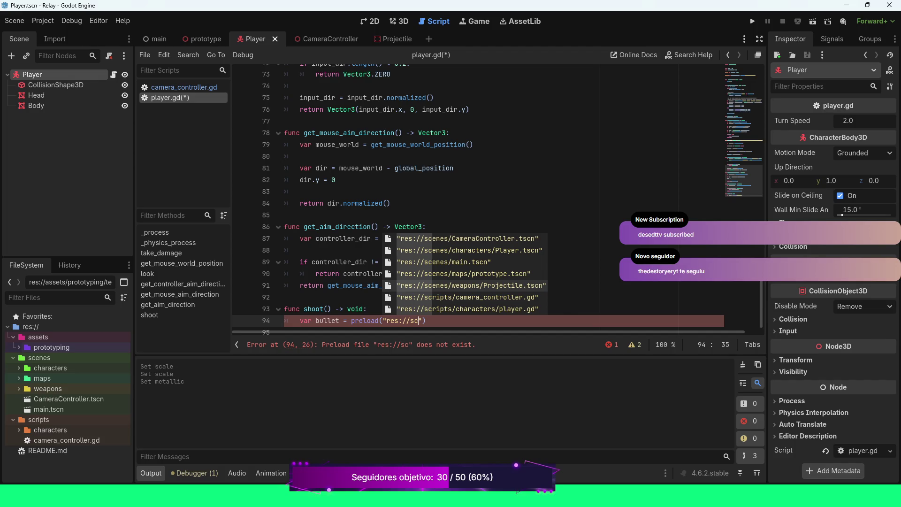
pyautogui.press('Escape')
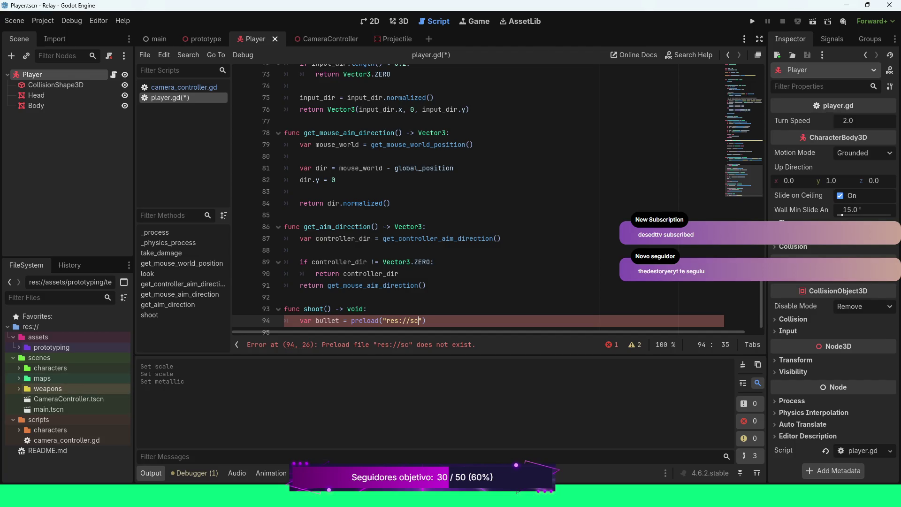
# Rename Projectile.tscn to projectile.tscn.
pyautogui.click(19, 388)
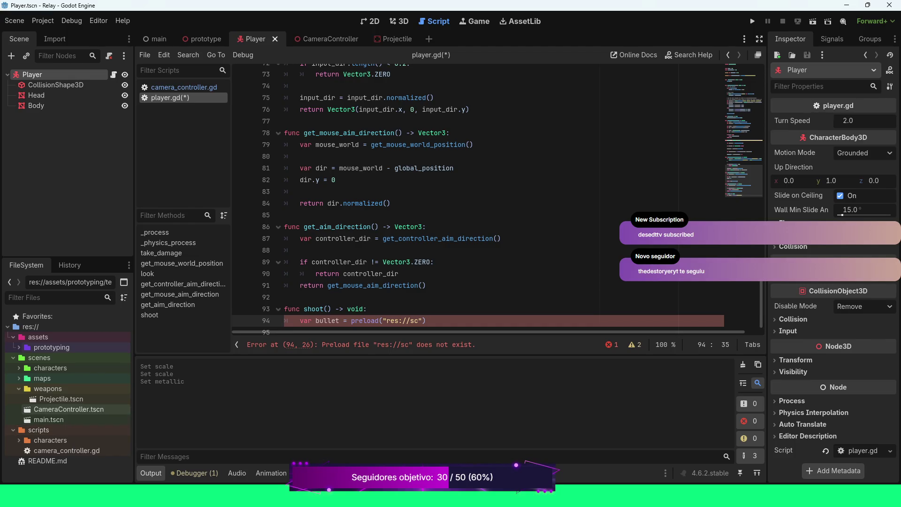
pyautogui.click(61, 399)
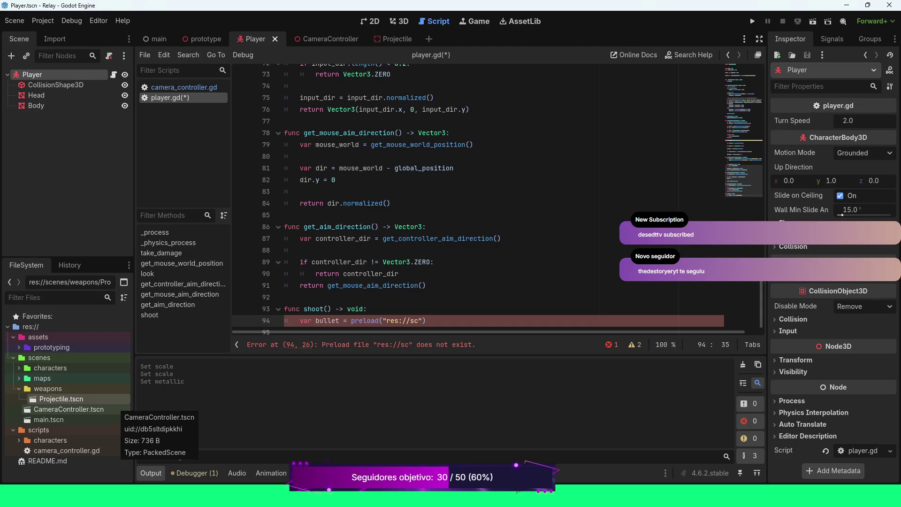
pyautogui.press('F2')
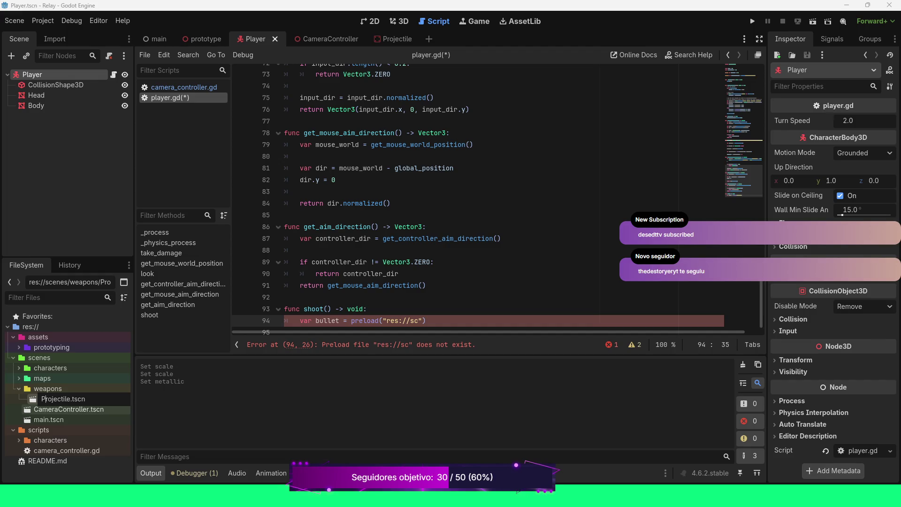
pyautogui.press('BackSpace')
pyautogui.write('p')
pyautogui.press('Return')
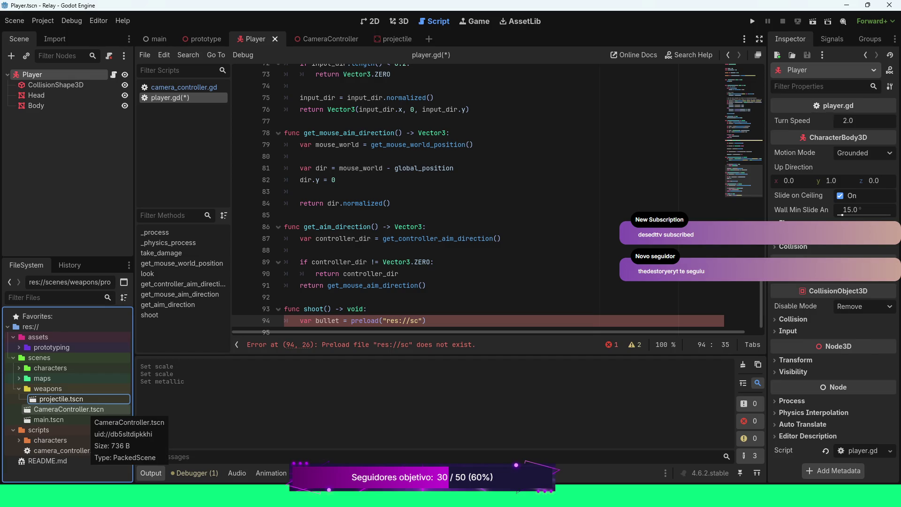
# Rename CameraController.tscn to camera_controller.tscn.
pyautogui.click(69, 409)
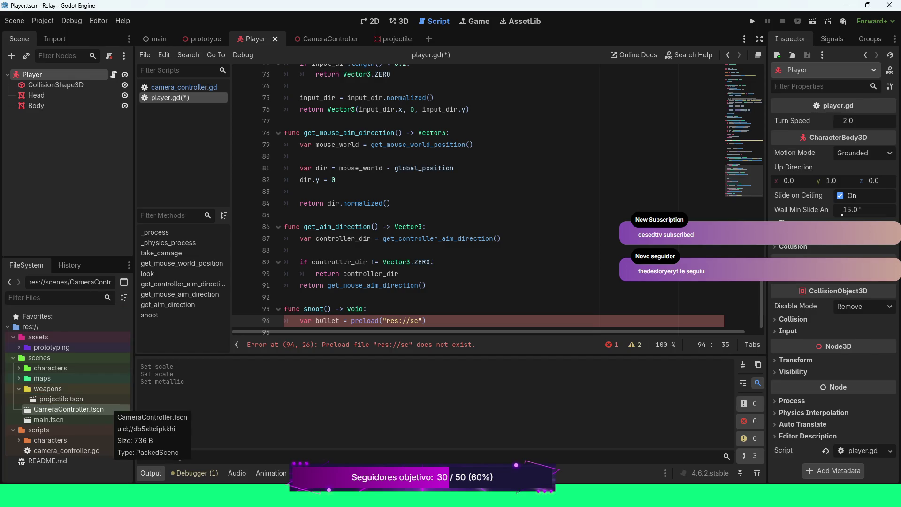
pyautogui.press('F2')
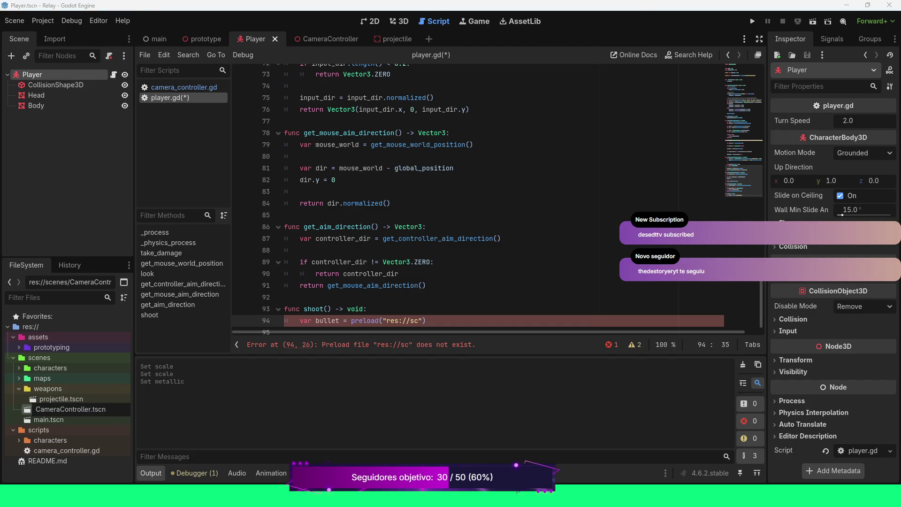
pyautogui.press('BackSpace')
pyautogui.write('c')
pyautogui.press('BackSpace')
pyautogui.write('_c')
pyautogui.press('Return')
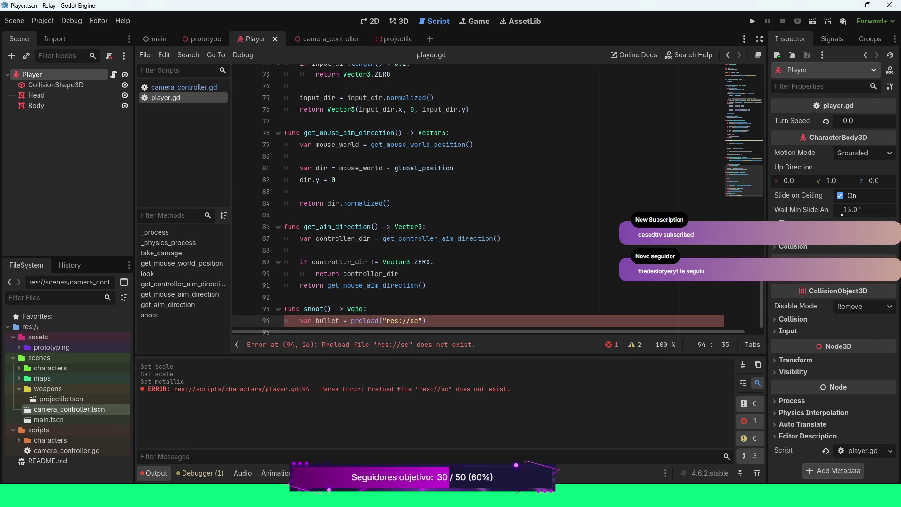
# Change the get_node path to ../camera_controller and save player.gd.
pyautogui.scroll(15, 469, 198)
pyautogui.scroll(9, 469, 197)
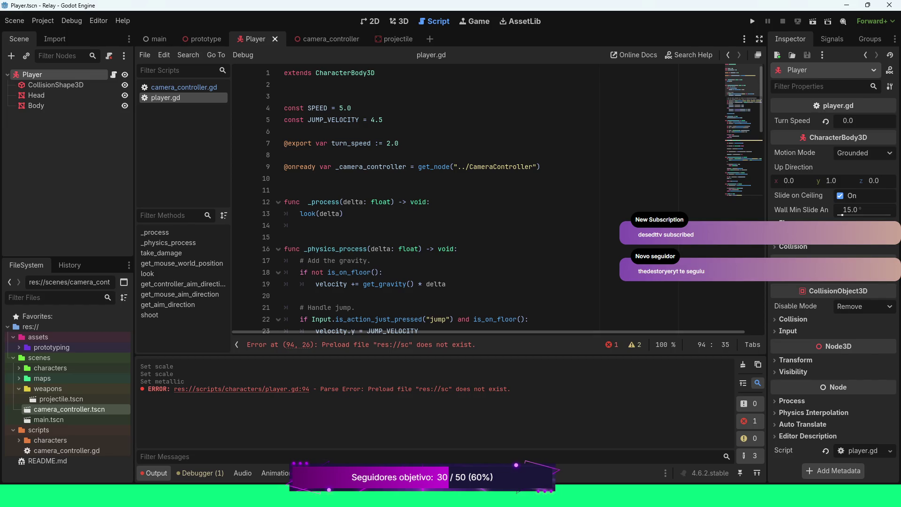
pyautogui.click(471, 166)
pyautogui.press('BackSpace')
pyautogui.write('c')
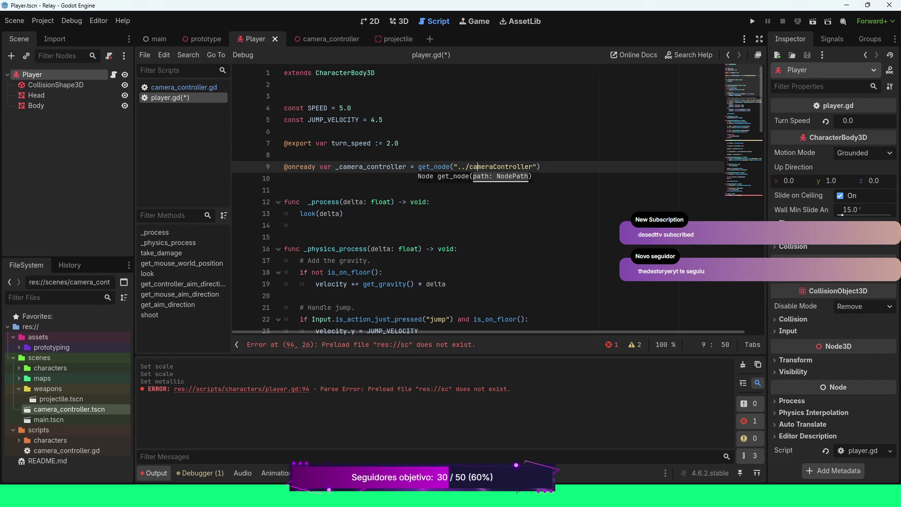
pyautogui.press('BackSpace')
pyautogui.write('c')
pyautogui.write('_c')
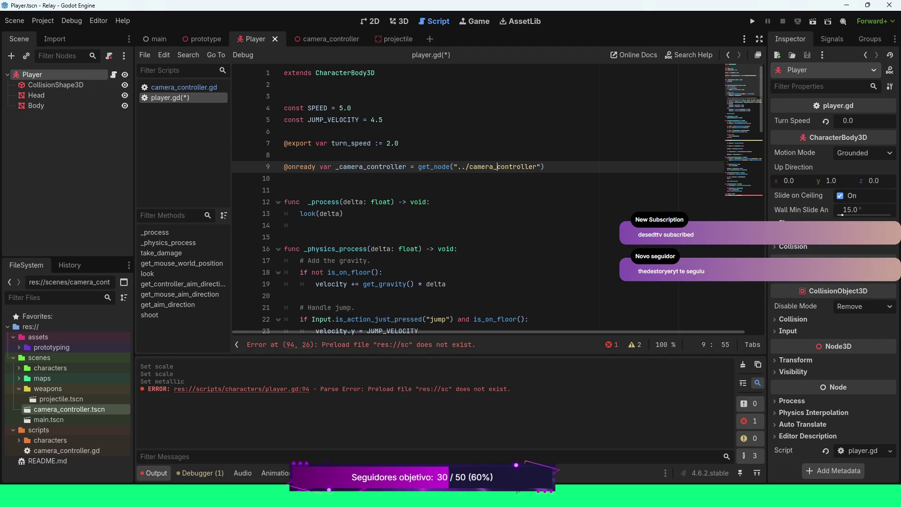
pyautogui.hotkey('ctrl', 's')
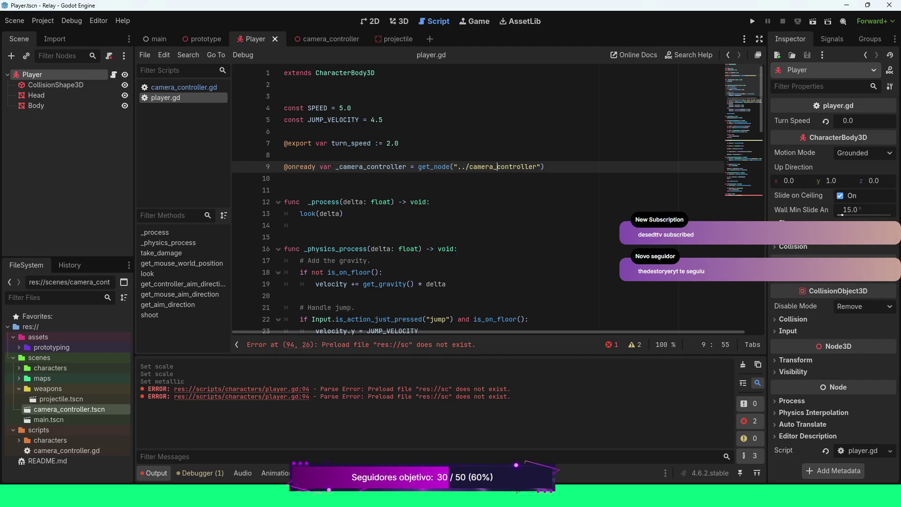
pyautogui.scroll(-20, 478, 197)
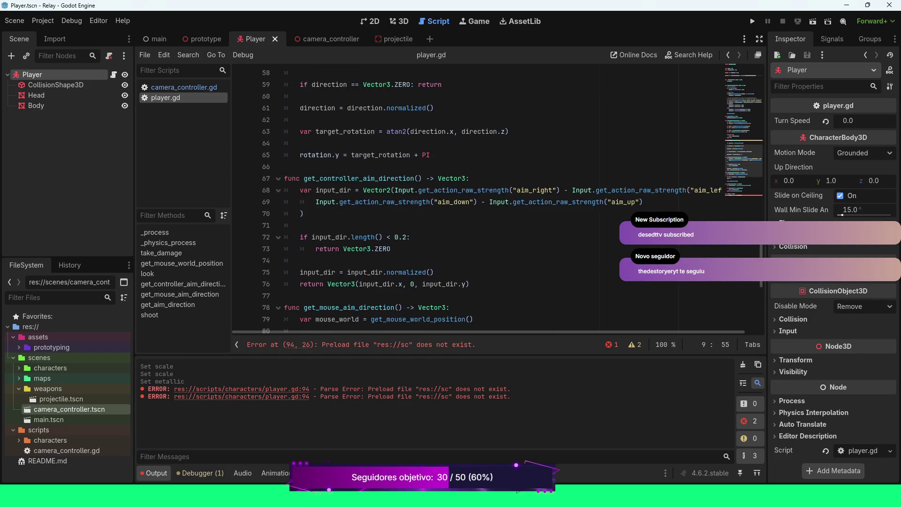
# Complete the bullet line as preload("res://scenes/weapons/projectile.tscn").instantiate().
pyautogui.click(426, 309)
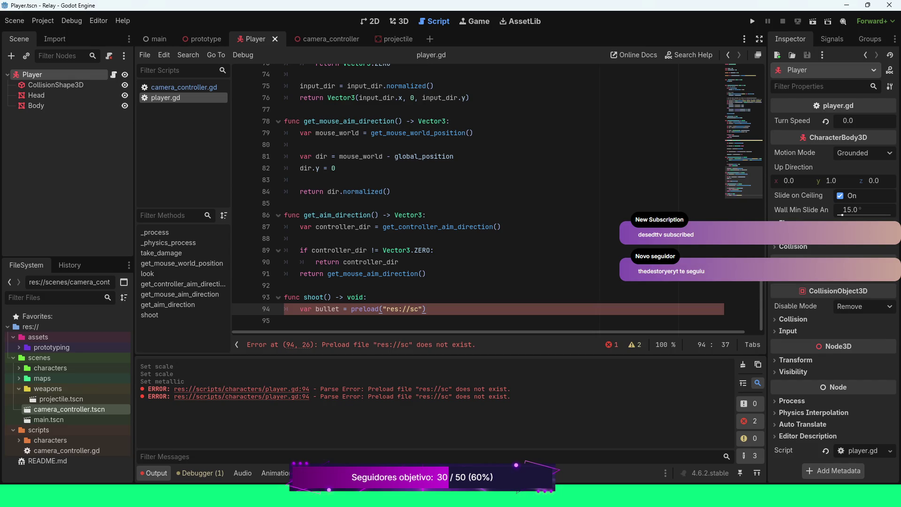
pyautogui.press('Left')
pyautogui.write('e')
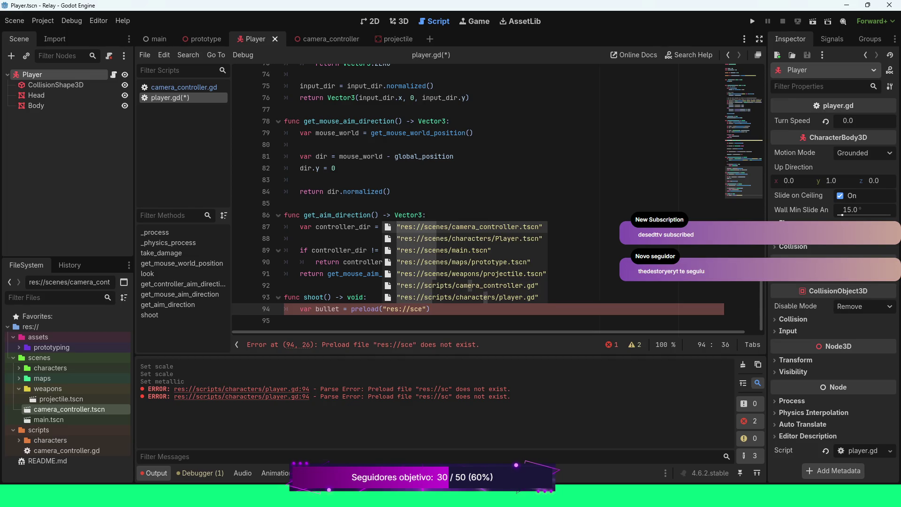
pyautogui.press('Down')
pyautogui.press('Down')
pyautogui.press('Down')
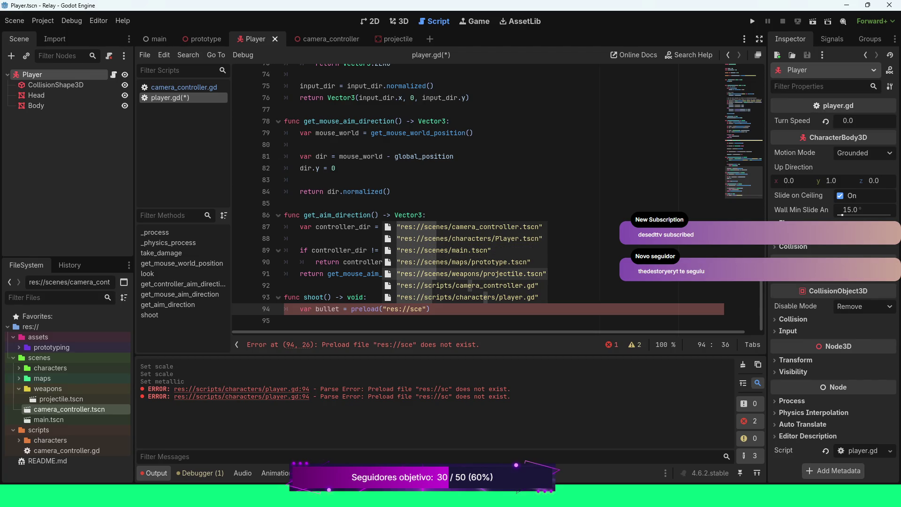
pyautogui.press('Return')
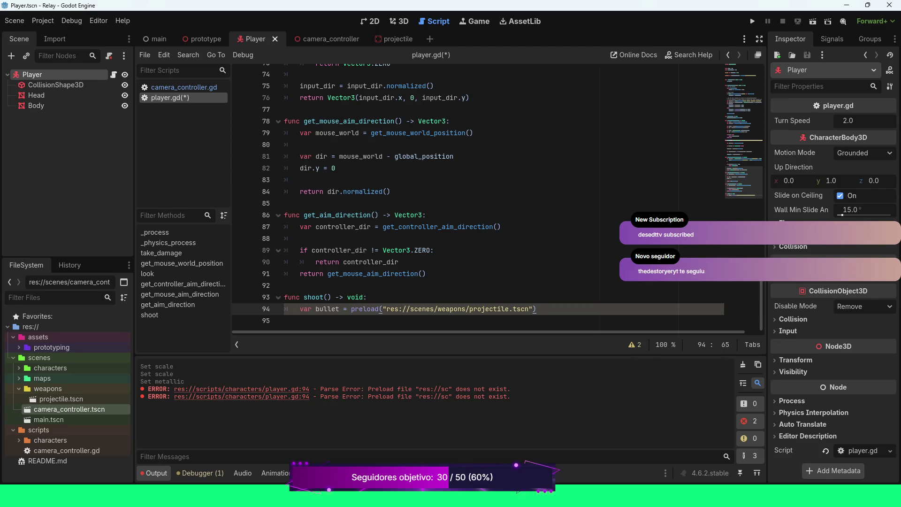
pyautogui.write('.ini')
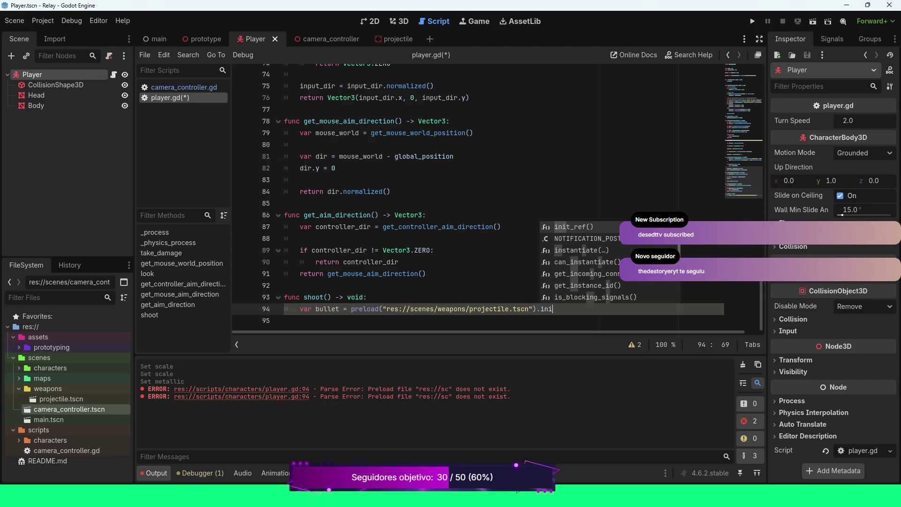
pyautogui.press('Down')
pyautogui.press('Down')
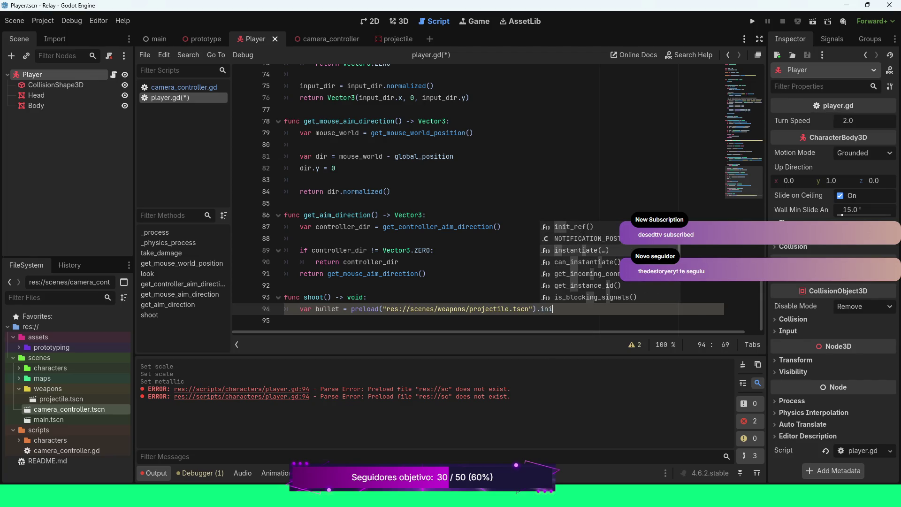
pyautogui.press('Return')
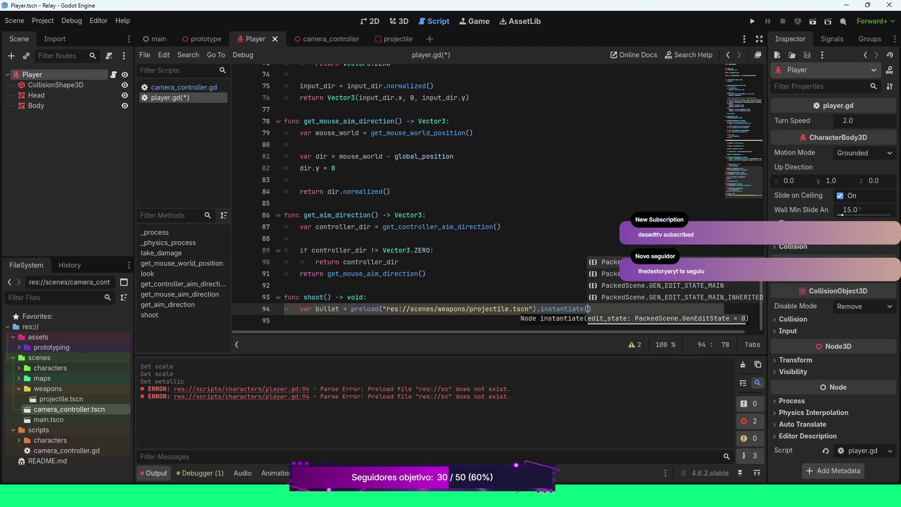
pyautogui.press('Right')
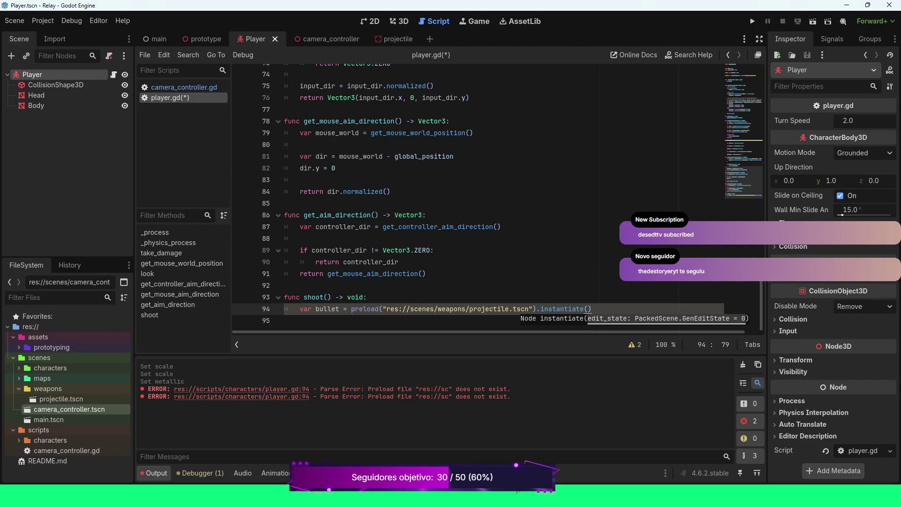
# Add get_tree().get_root().add_child(bullet) on a new line below the preload.
pyautogui.press('Return')
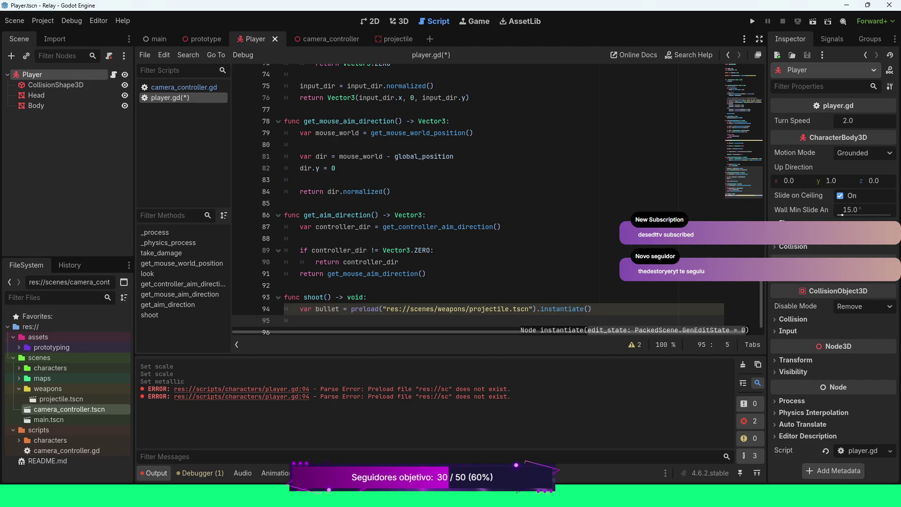
pyautogui.write('get.')
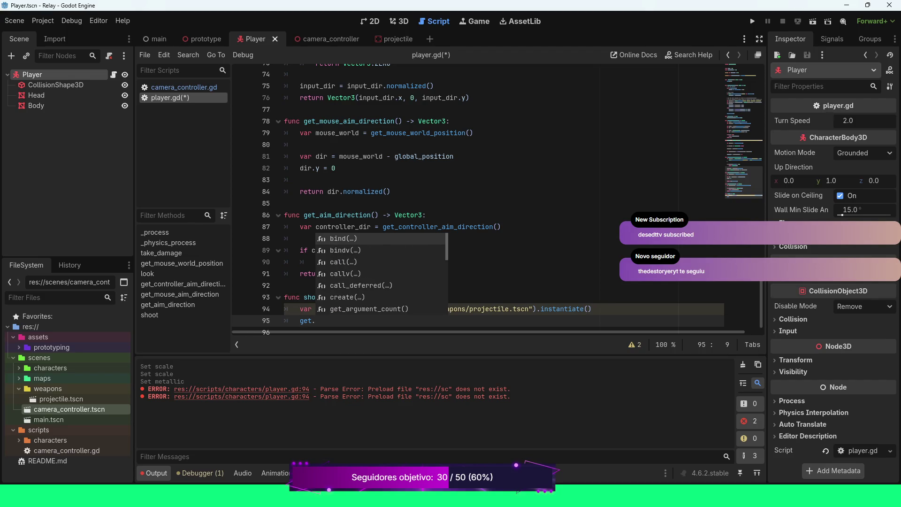
pyautogui.press('BackSpace')
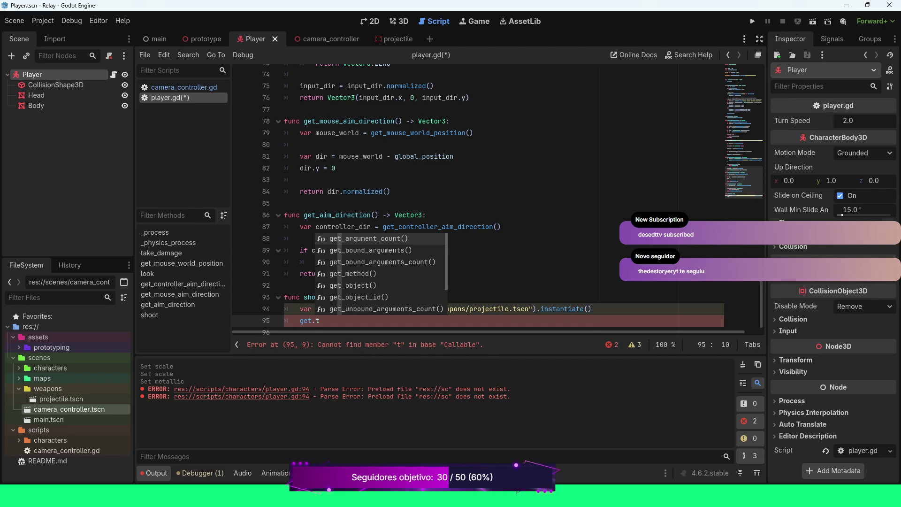
pyautogui.write('_tr')
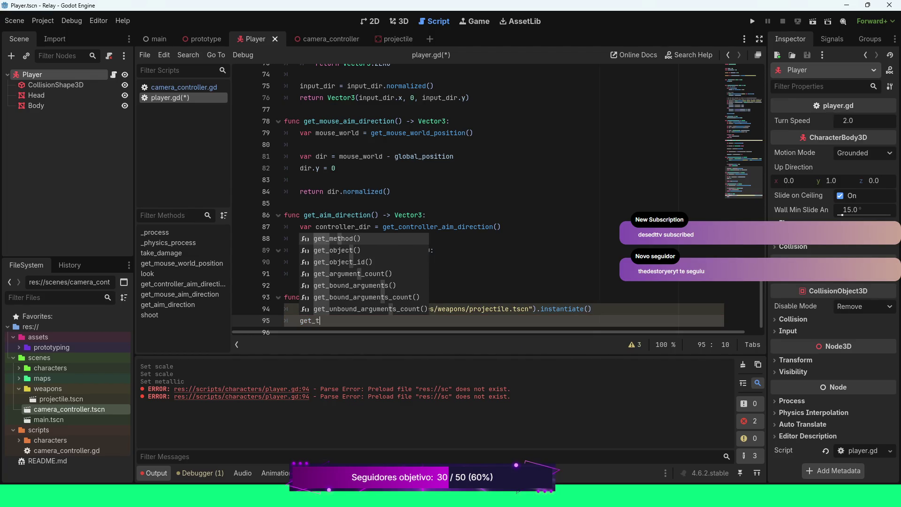
pyautogui.press('Return')
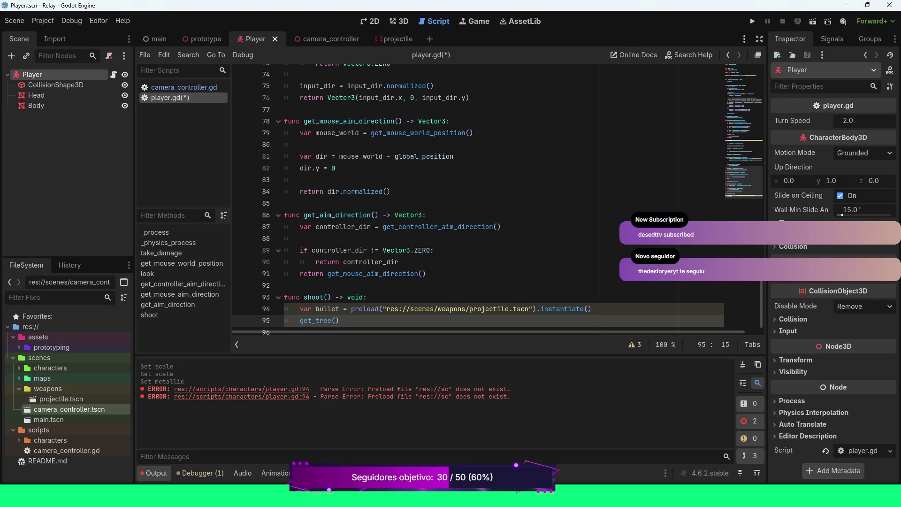
pyautogui.write('.get_roo')
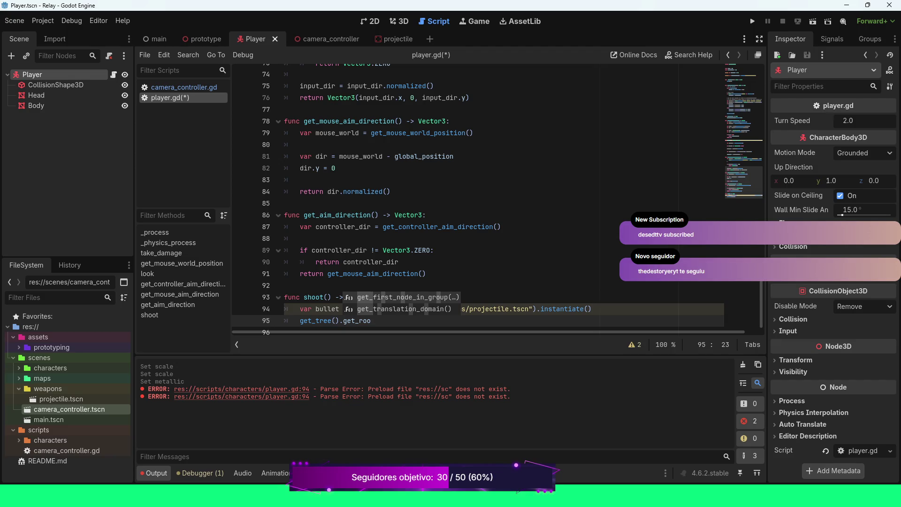
pyautogui.press('Return')
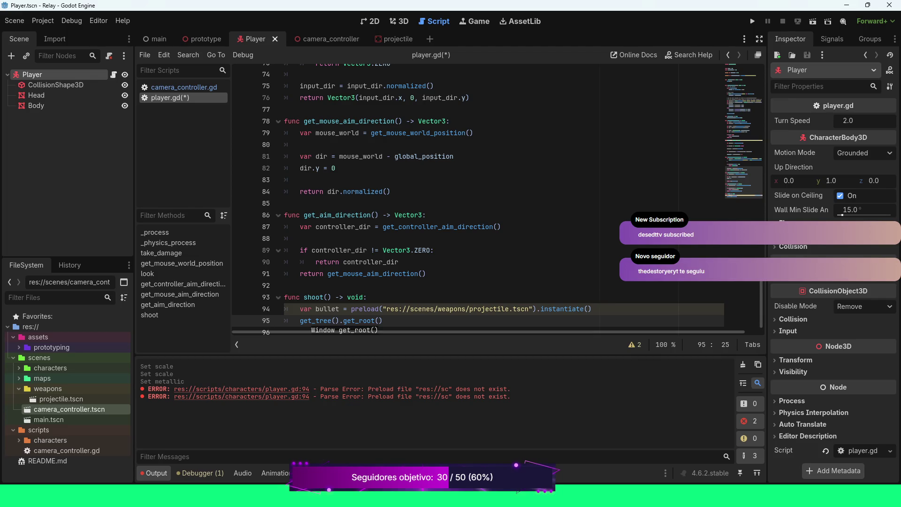
pyautogui.write(')')
pyautogui.write('.')
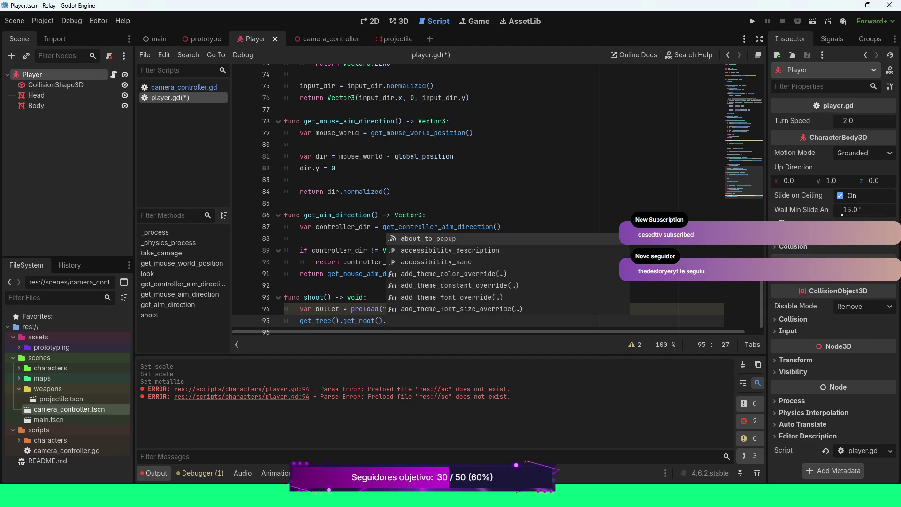
pyautogui.write('add')
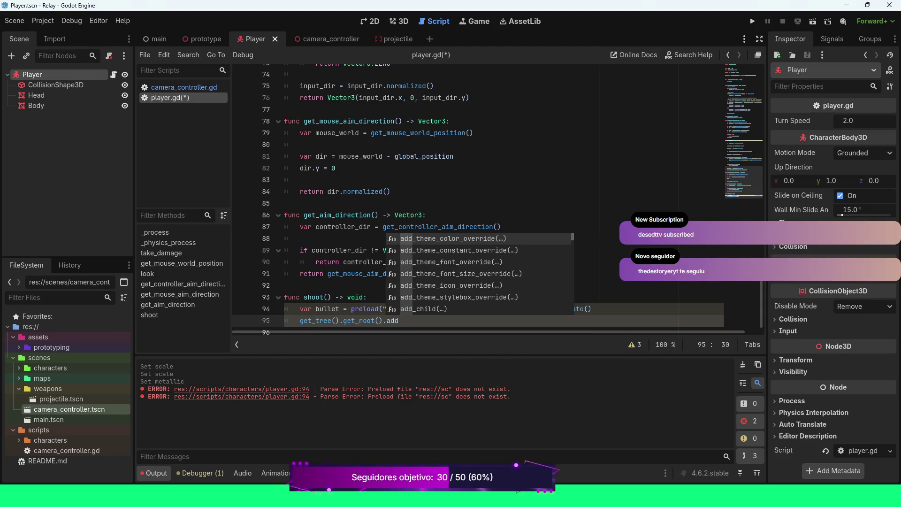
pyautogui.write('_chi')
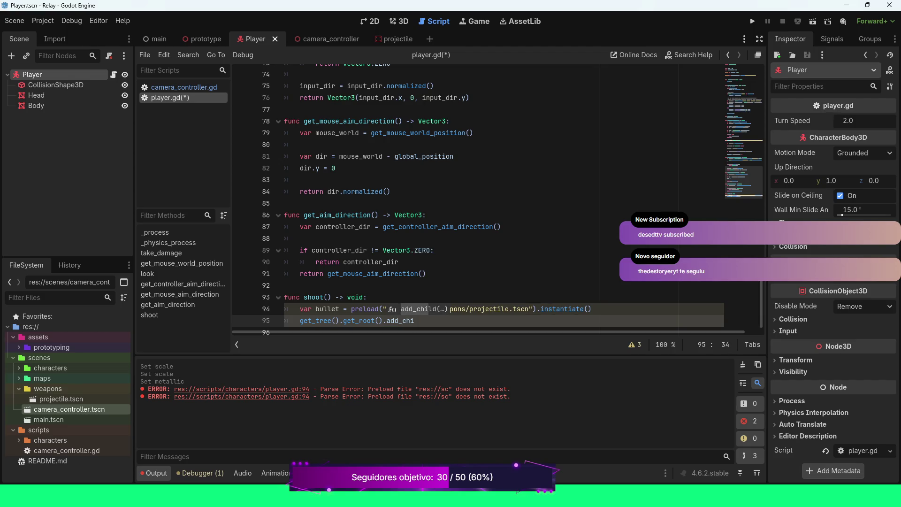
pyautogui.press('Return')
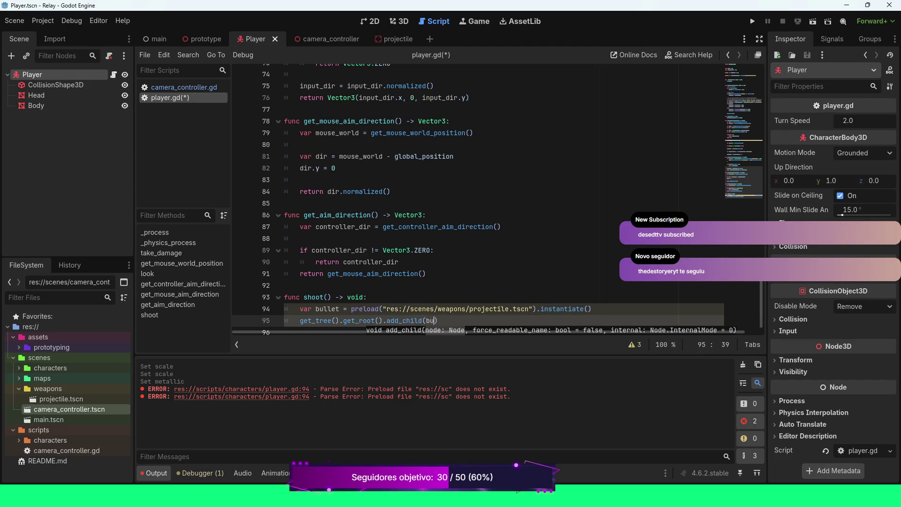
pyautogui.write('bullet')
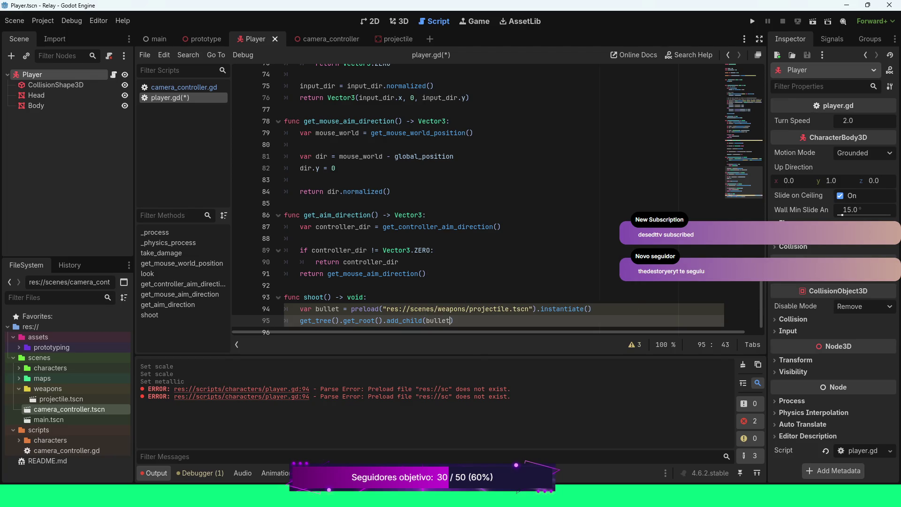
pyautogui.press('End')
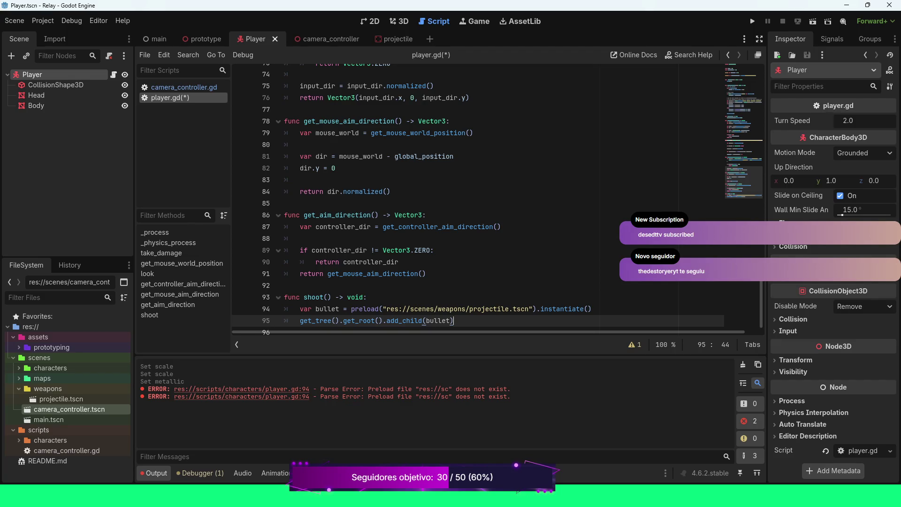
pyautogui.press('Return')
pyautogui.press('Return')
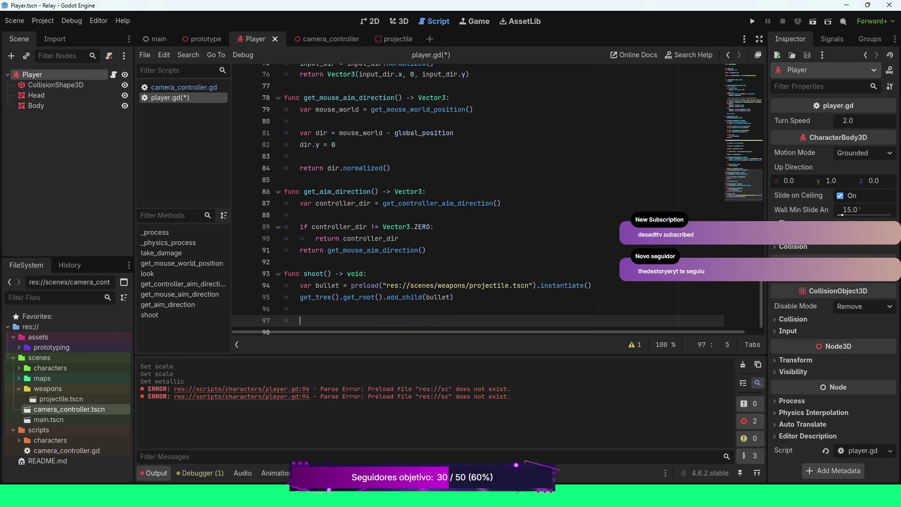
# Add the line bullet.global_transform.origin = camera below add_child(bullet).
pyautogui.write('bu')
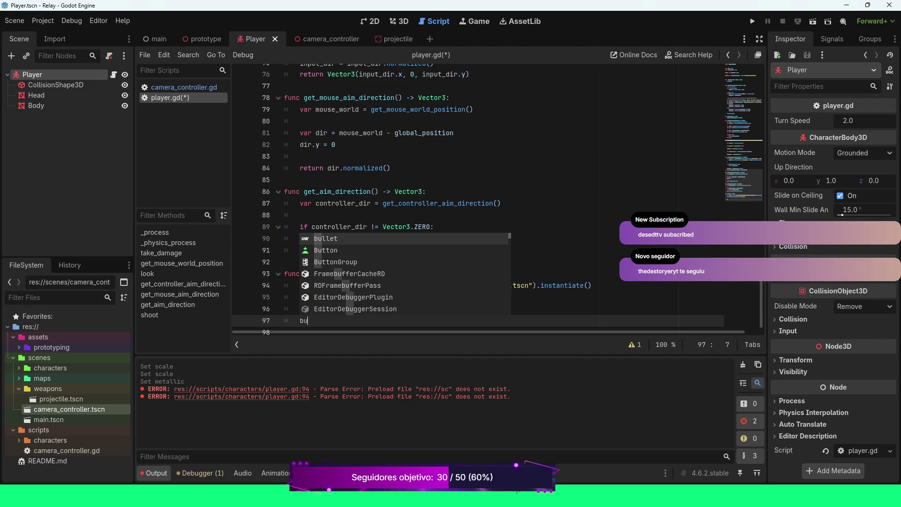
pyautogui.press('Return')
pyautogui.write('.glo')
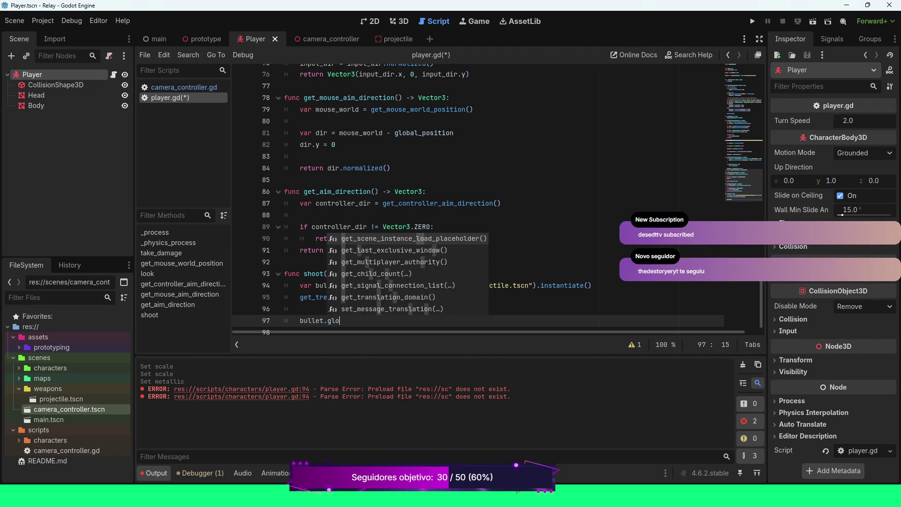
pyautogui.write('ba')
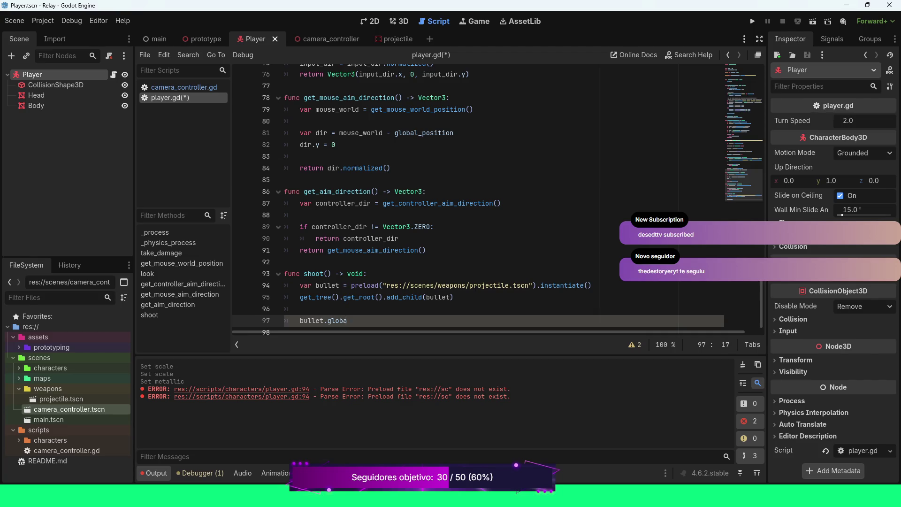
pyautogui.write('l_transform.')
pyautogui.write('origin ')
pyautogui.write('= ')
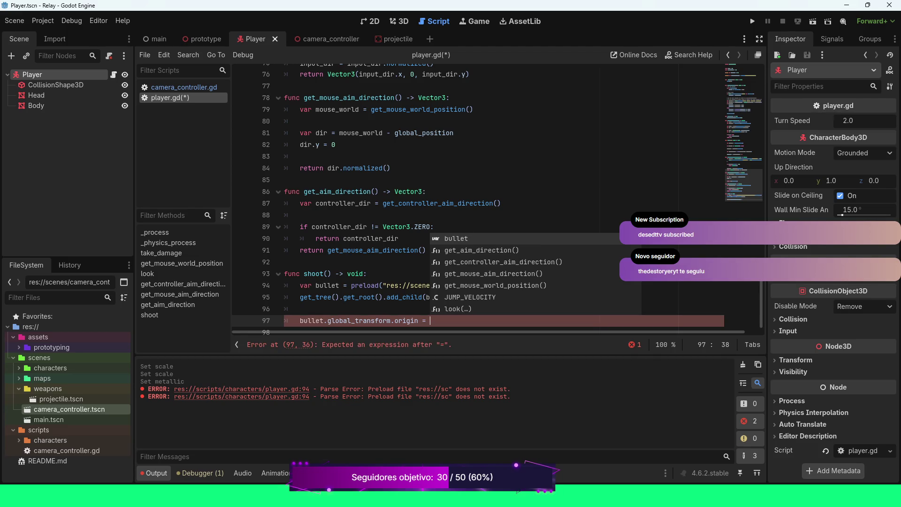
pyautogui.write('c')
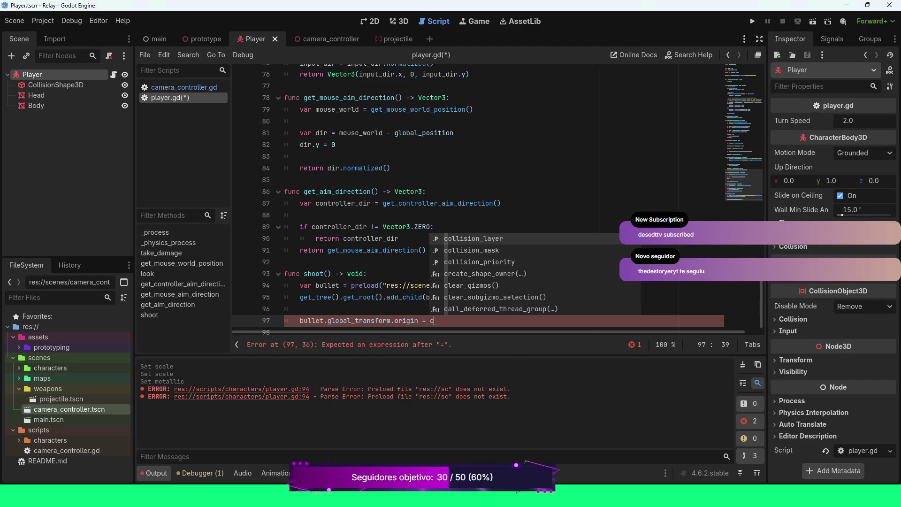
pyautogui.write('amera')
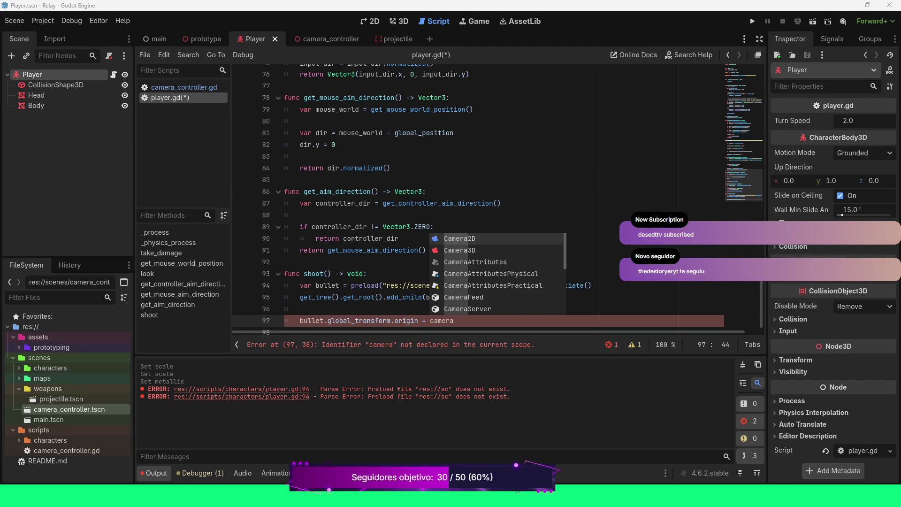
pyautogui.click(500, 203)
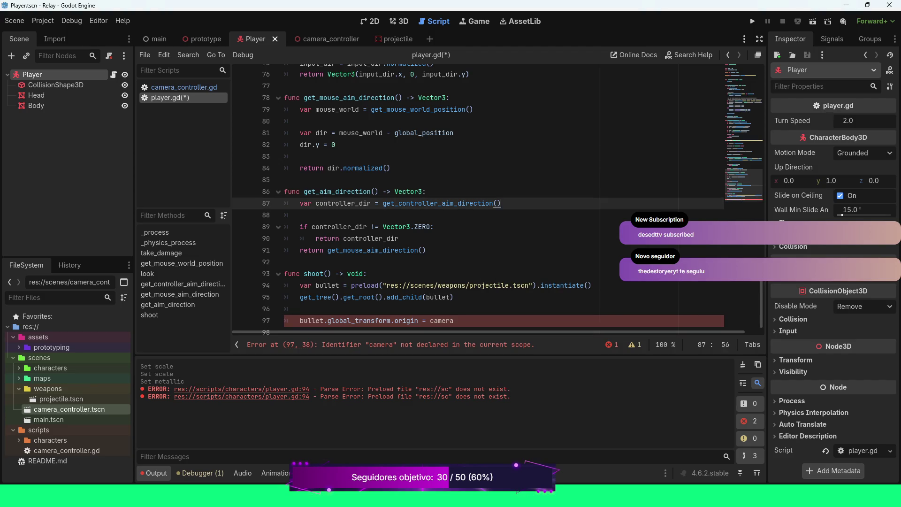
pyautogui.scroll(11, 497, 197)
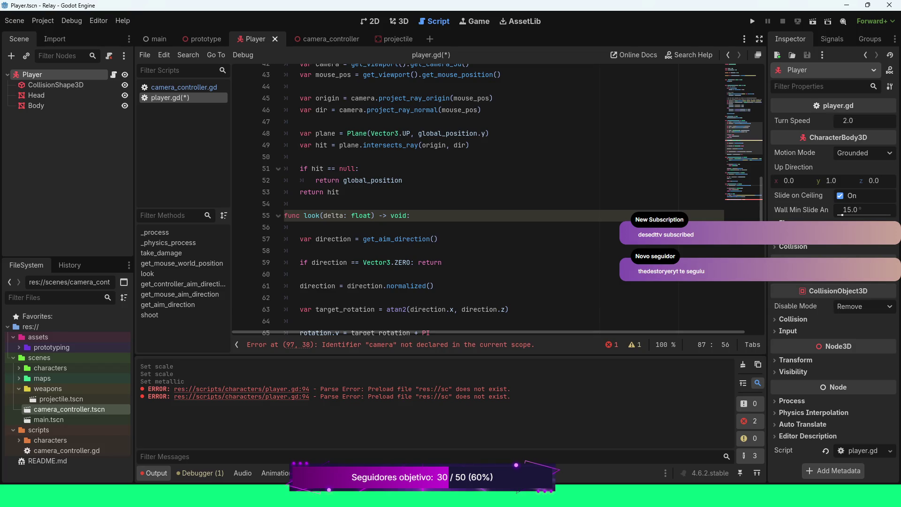
pyautogui.scroll(5, 497, 198)
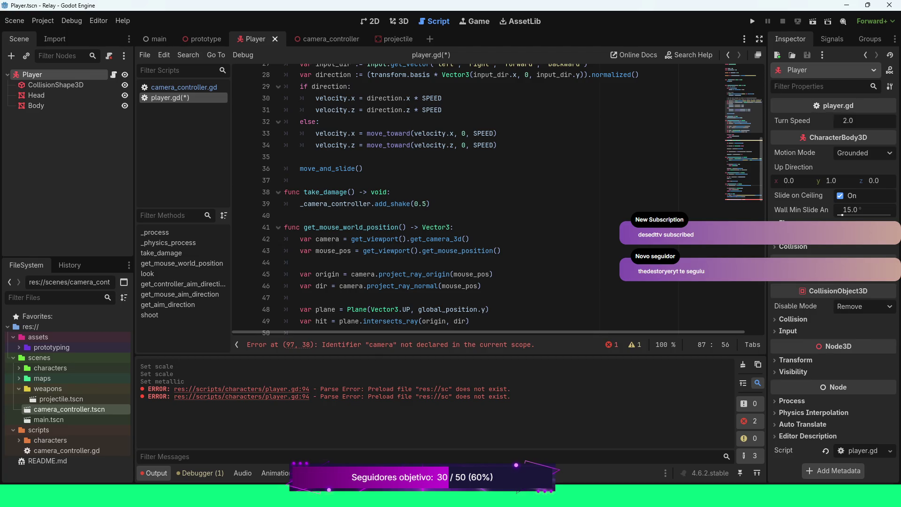
pyautogui.moveTo(470, 239); pyautogui.dragTo(300, 238)
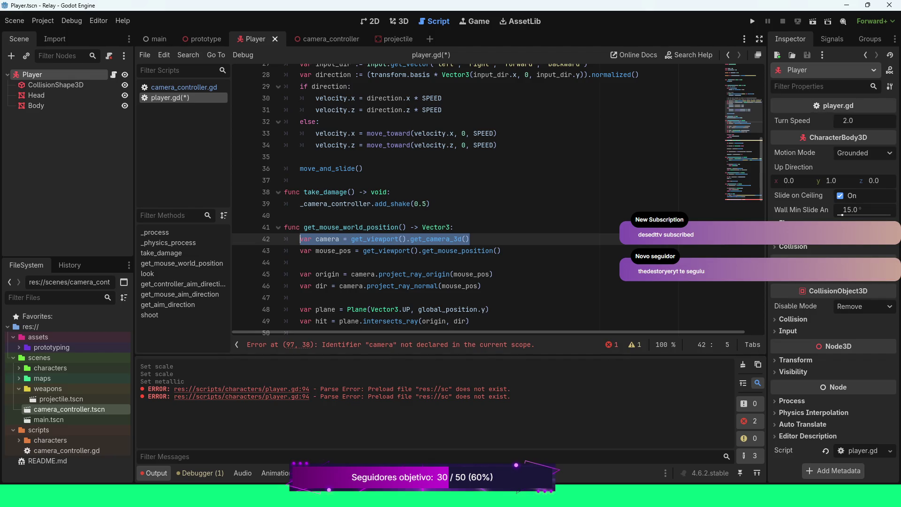
pyautogui.scroll(-15, 422, 197)
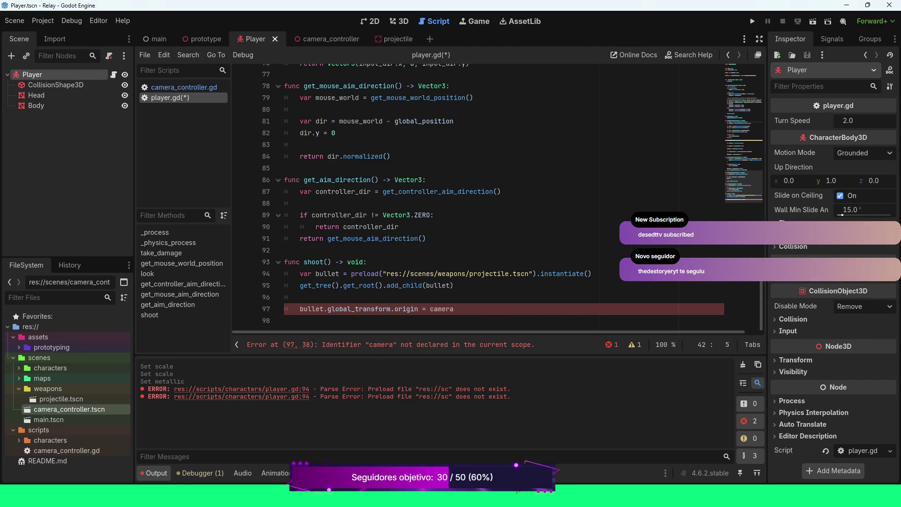
pyautogui.click(453, 285)
# Declare var camera = get_viewport().get_camera_3d() after add_child(bullet).
pyautogui.press('Return')
pyautogui.press('Return')
pyautogui.write('var camera = get_viewport().get_camera_3d()')
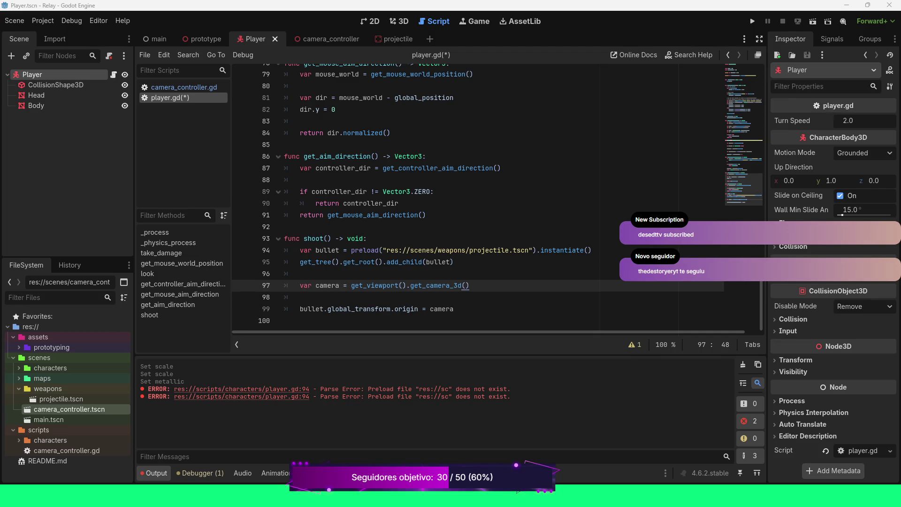
pyautogui.click(530, 250)
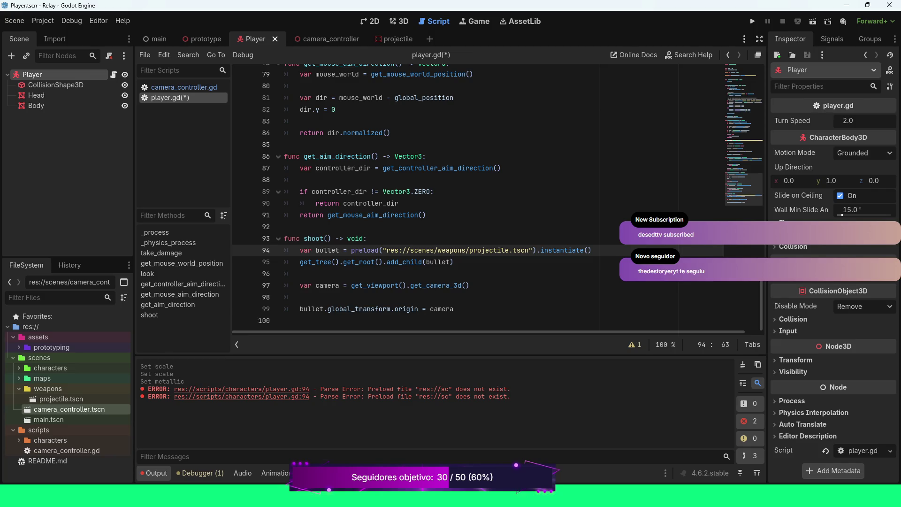
pyautogui.press('Down')
pyautogui.press('Down')
pyautogui.press('Down')
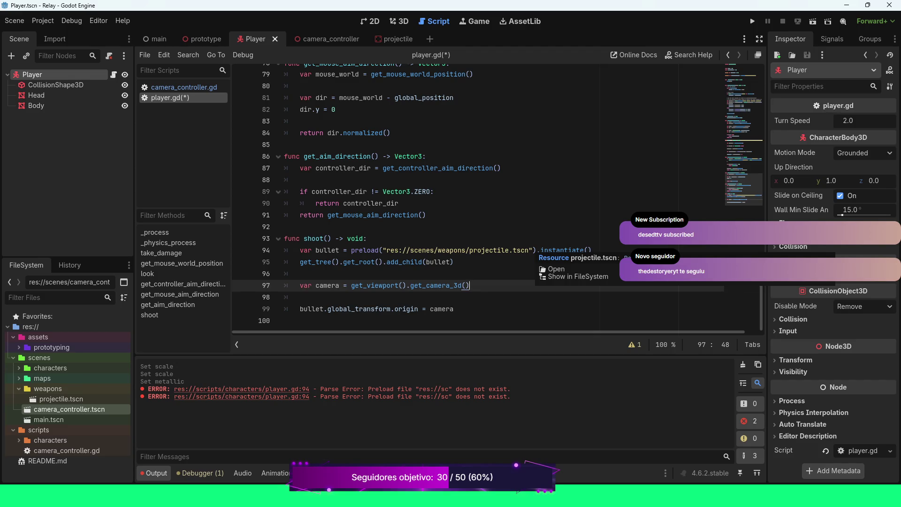
pyautogui.press('Down')
pyautogui.press('Down')
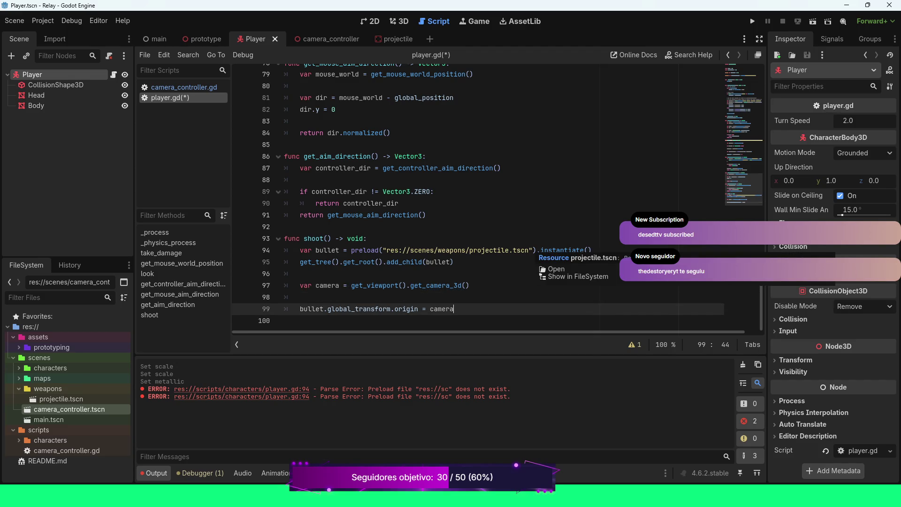
# Change the assignment to use camera.global_transform.origin.
pyautogui.write('.glo')
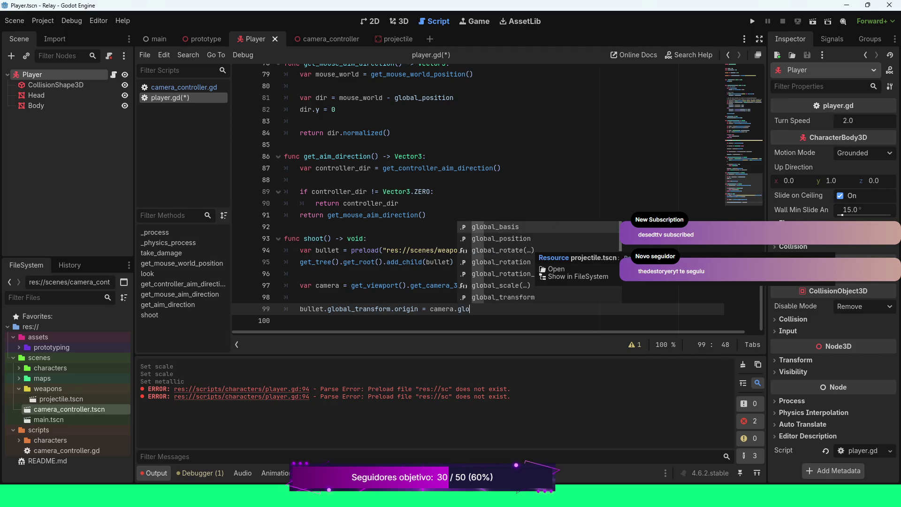
pyautogui.press('Down')
pyautogui.press('Down')
pyautogui.press('Down')
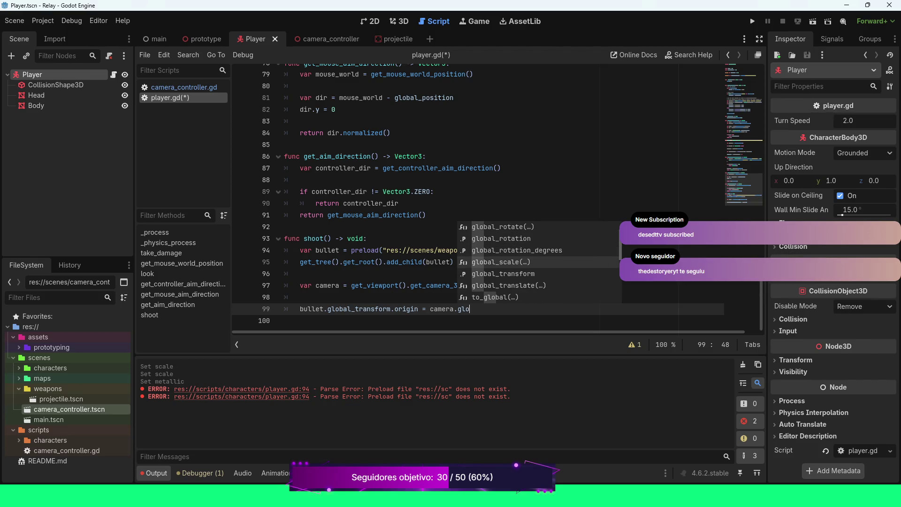
pyautogui.press('Down')
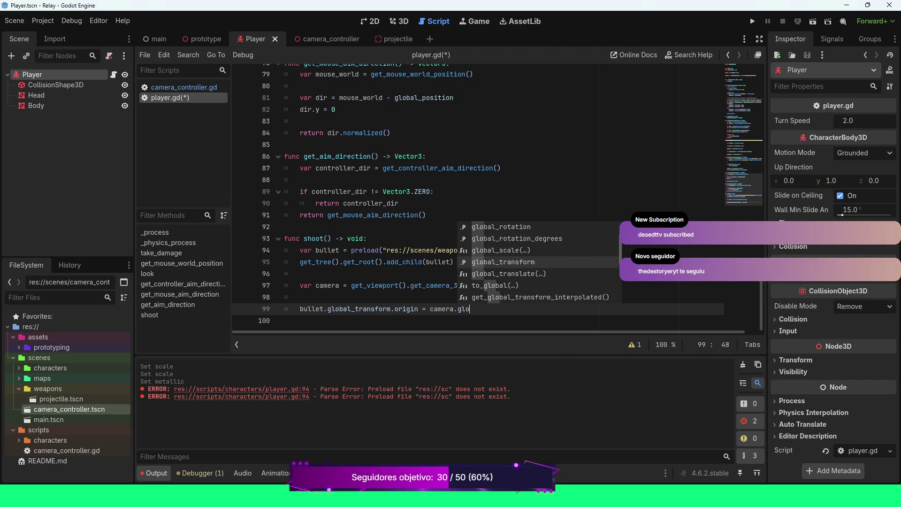
pyautogui.press('Return')
pyautogui.write('.or')
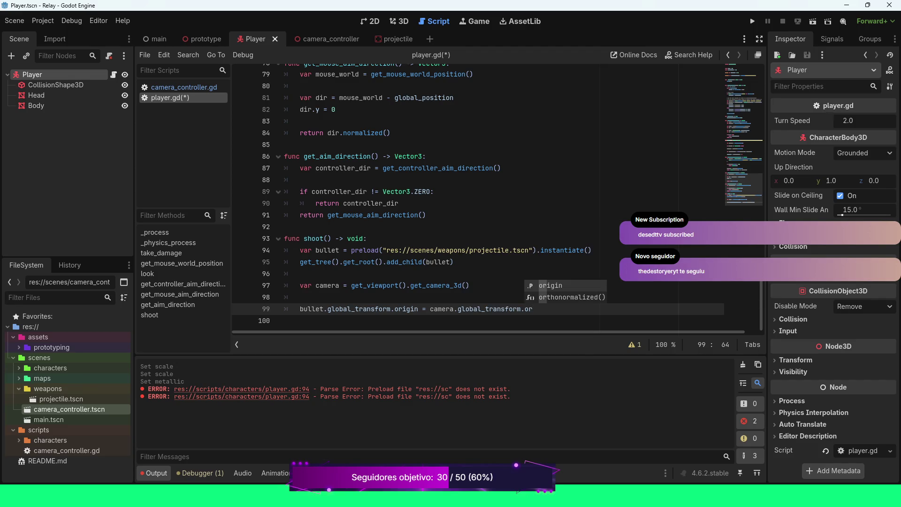
pyautogui.press('Return')
# Append the offset + (camera.global_transform.basis.z * -2) to the origin.
pyautogui.write('+ (')
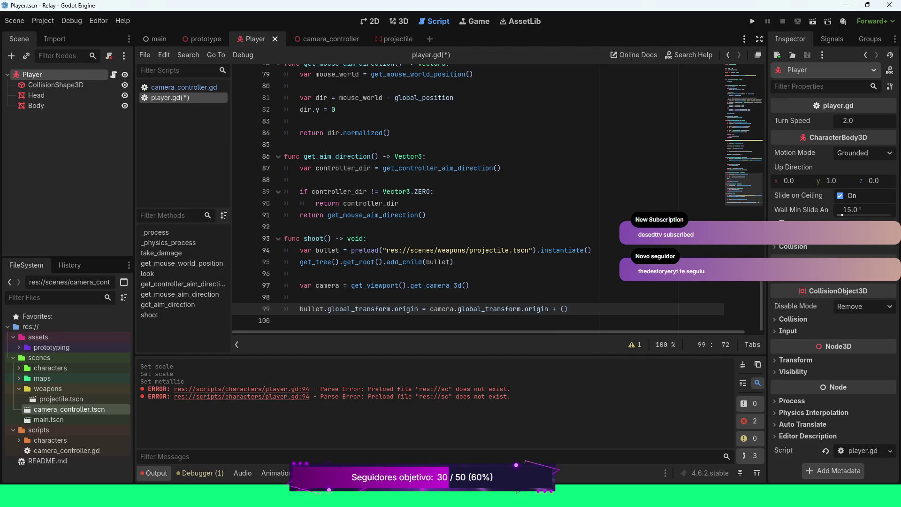
pyautogui.write('c')
pyautogui.press('Return')
pyautogui.write('.glo')
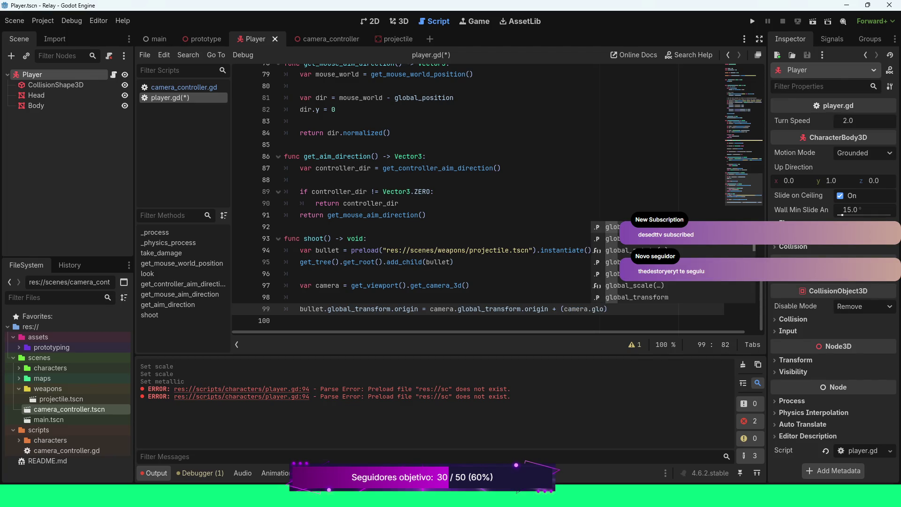
pyautogui.press('Down')
pyautogui.press('Down')
pyautogui.press('Down')
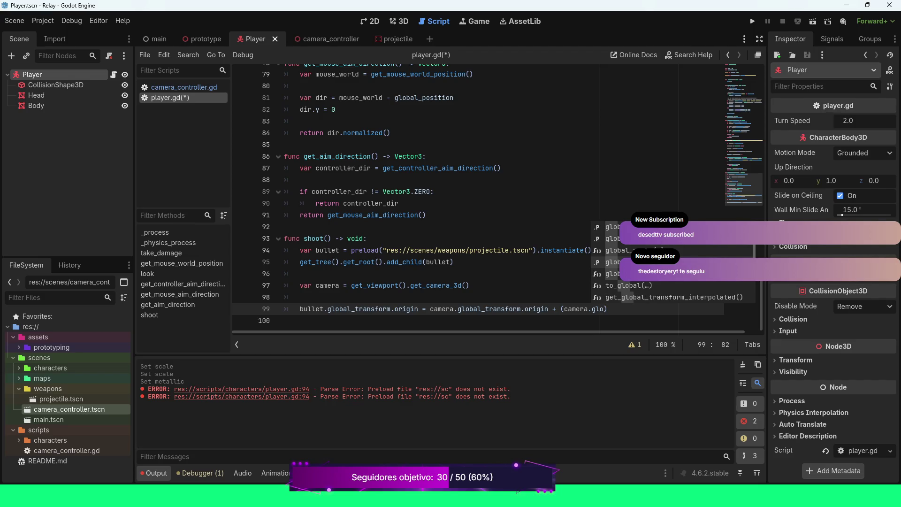
pyautogui.press('Return')
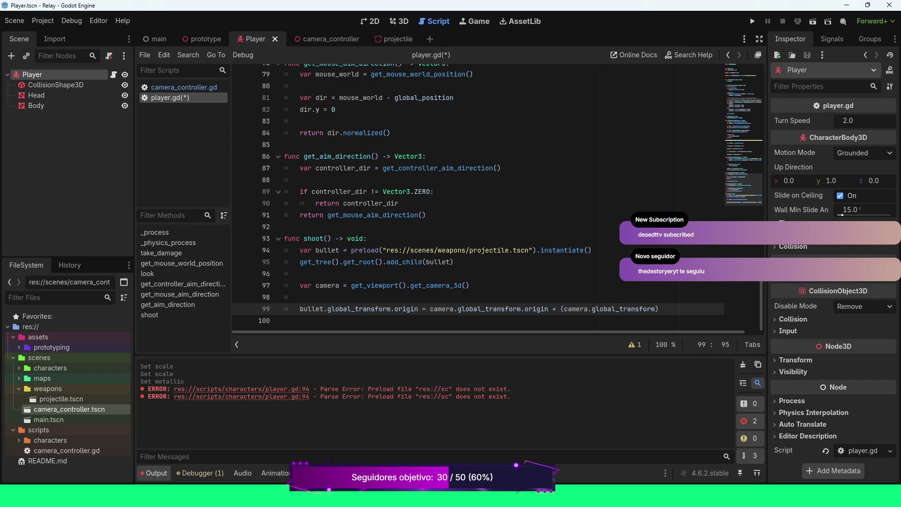
pyautogui.write('.ba')
pyautogui.press('Return')
pyautogui.write('.z')
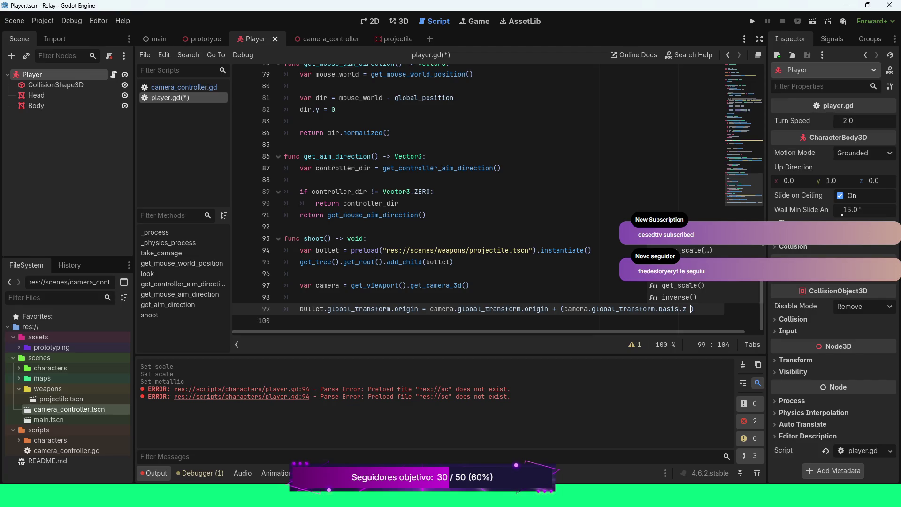
pyautogui.write('* -')
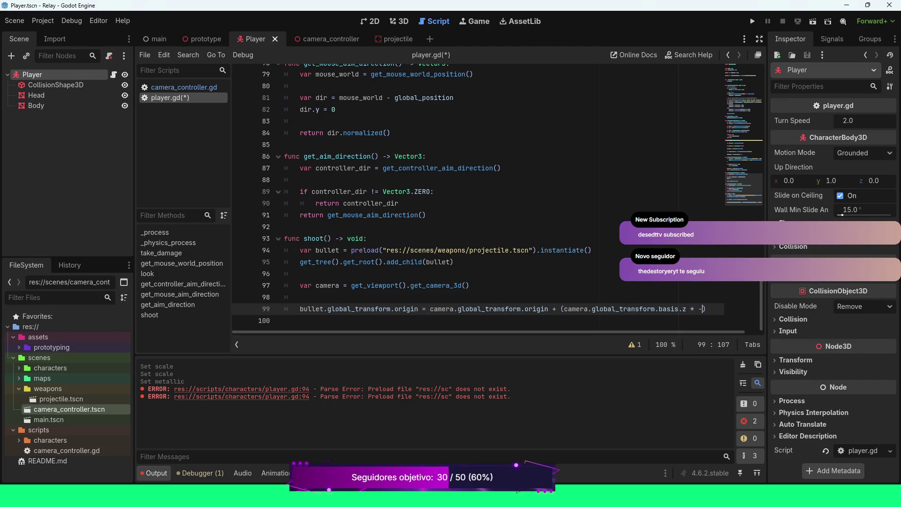
pyautogui.write('2')
pyautogui.press('End')
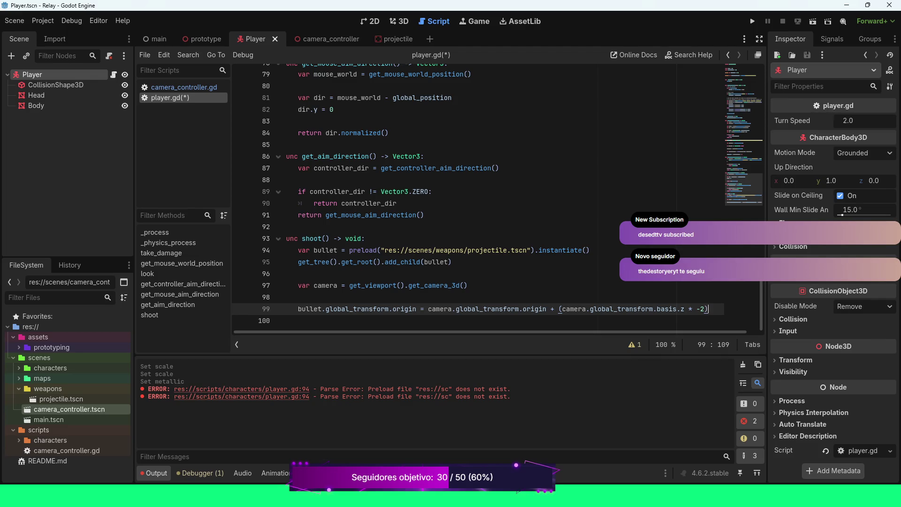
# Save player.gd with Ctrl+S.
pyautogui.click(284, 227)
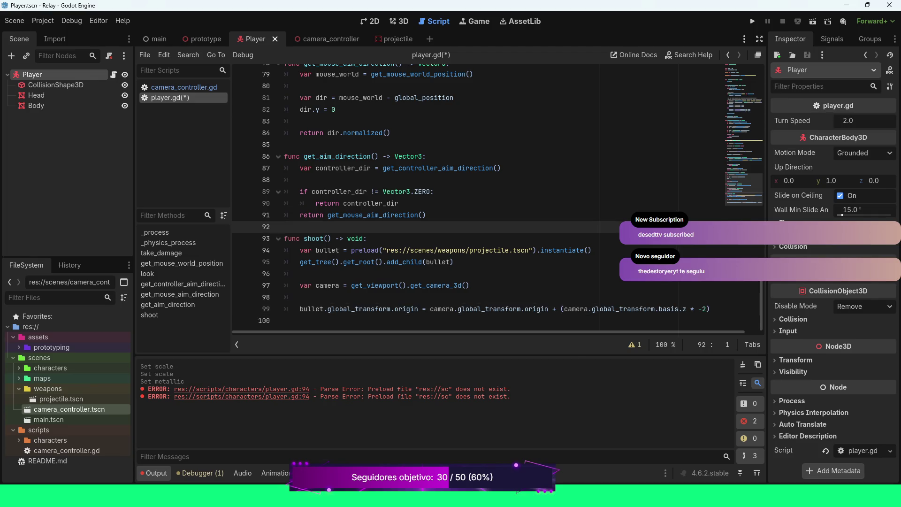
pyautogui.hotkey('ctrl', 's')
pyautogui.scroll(5, 497, 199)
pyautogui.scroll(-5, 498, 199)
pyautogui.click(43, 21)
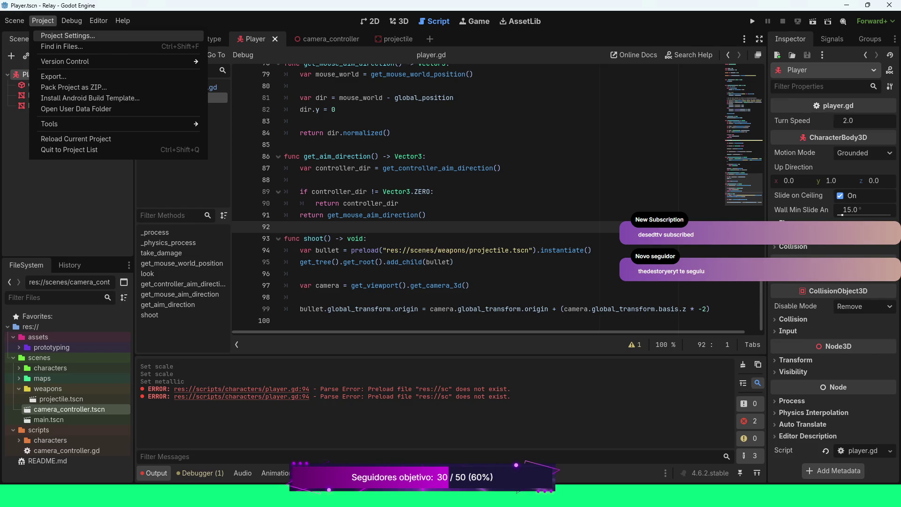
# Add a new fire_main_weapon action in the Project Settings Input Map.
pyautogui.click(67, 36)
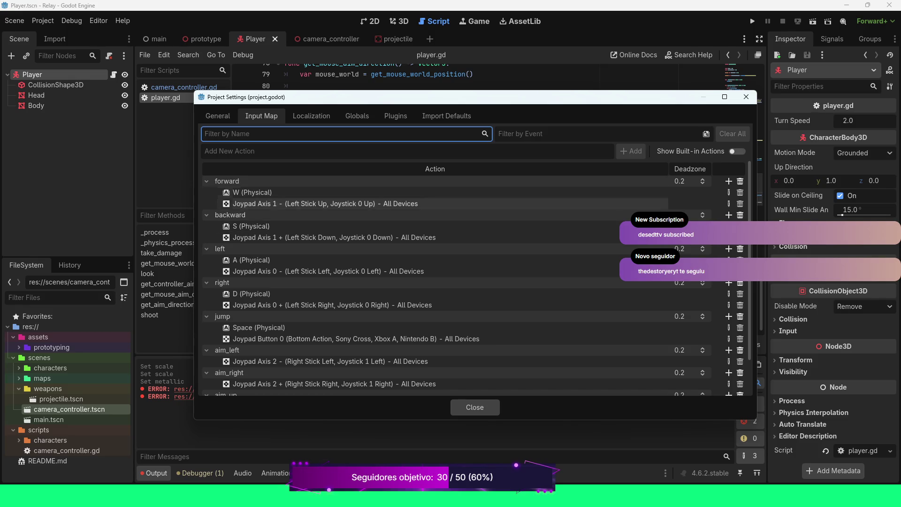
pyautogui.scroll(-2, 456, 285)
pyautogui.scroll(2, 456, 285)
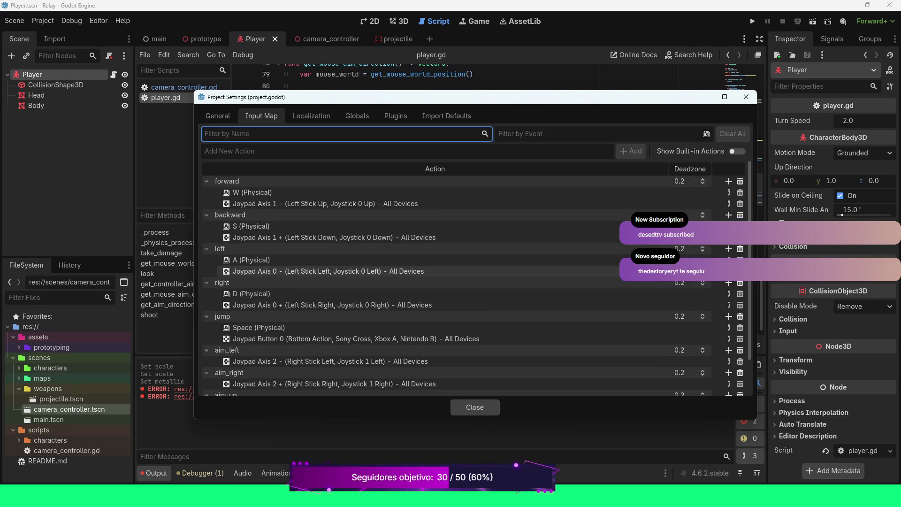
pyautogui.click(226, 151)
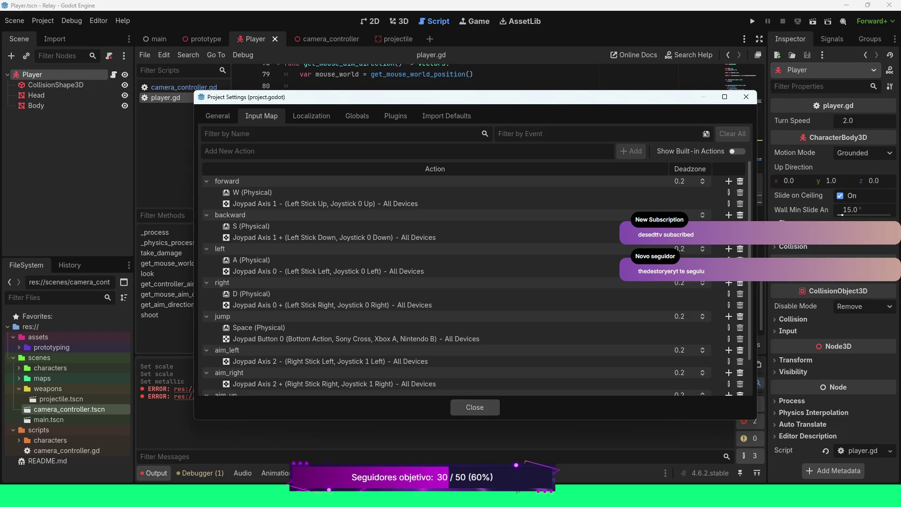
pyautogui.write('fire')
pyautogui.write('_')
pyautogui.write('main_w')
pyautogui.write('eapon')
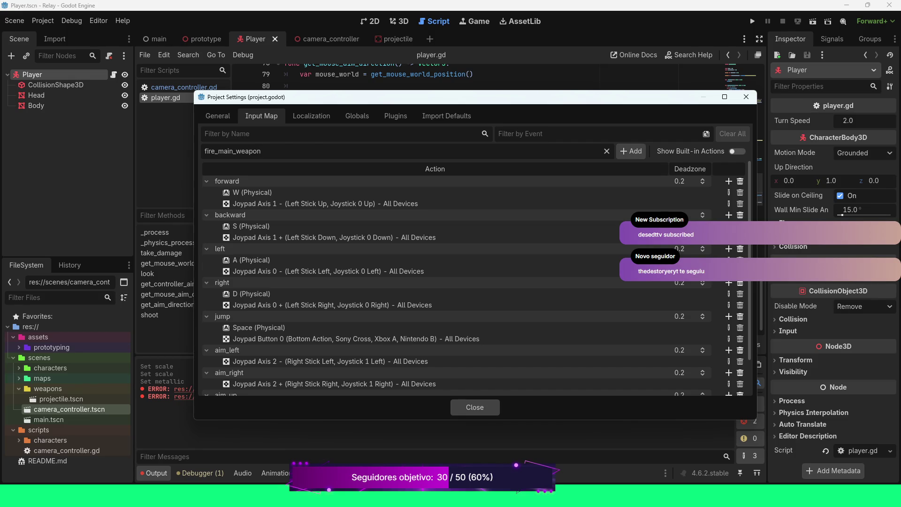
pyautogui.press('Return')
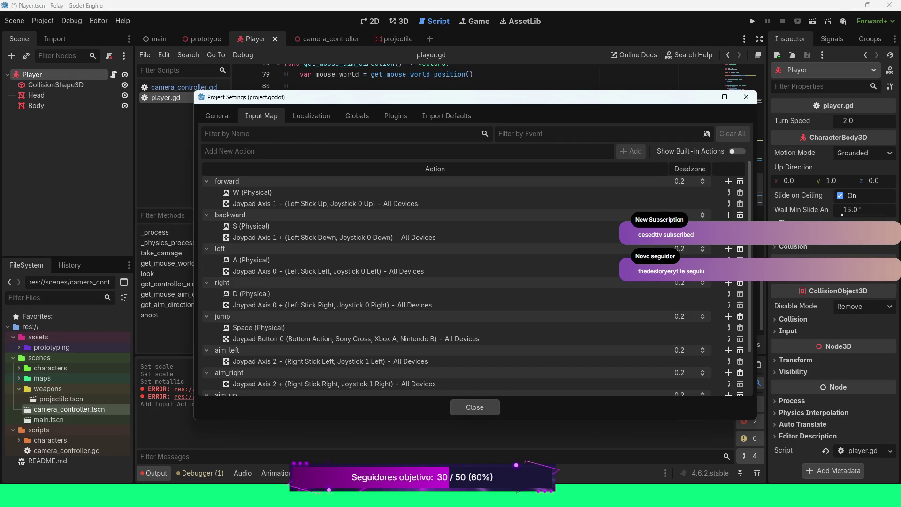
pyautogui.scroll(-2, 441, 310)
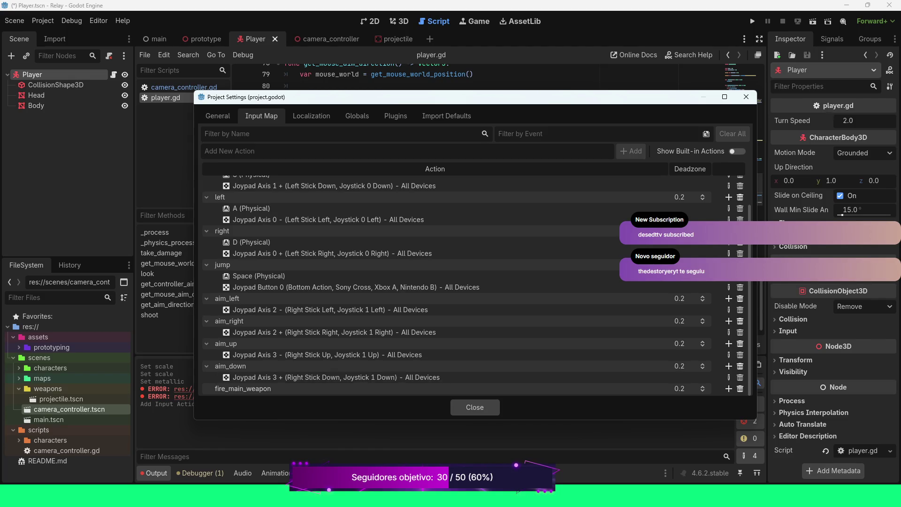
pyautogui.doubleClick(242, 388)
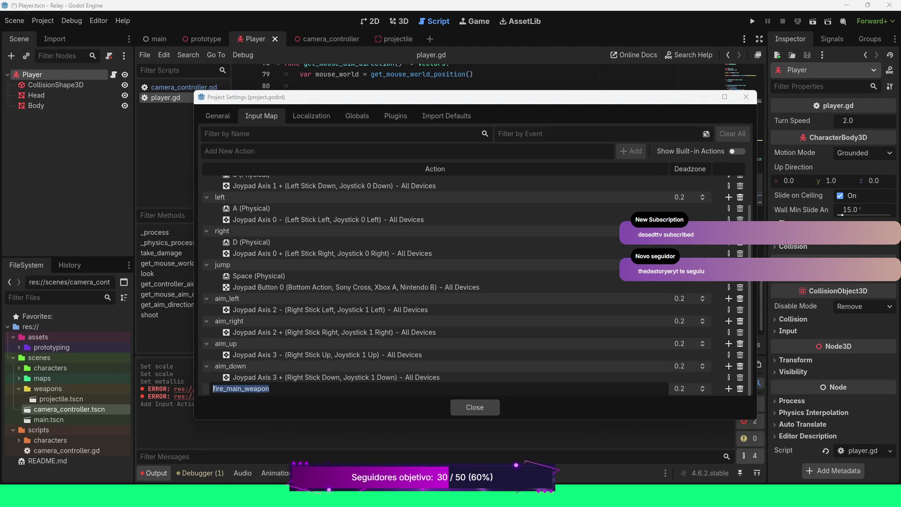
pyautogui.press('Return')
pyautogui.click(729, 389)
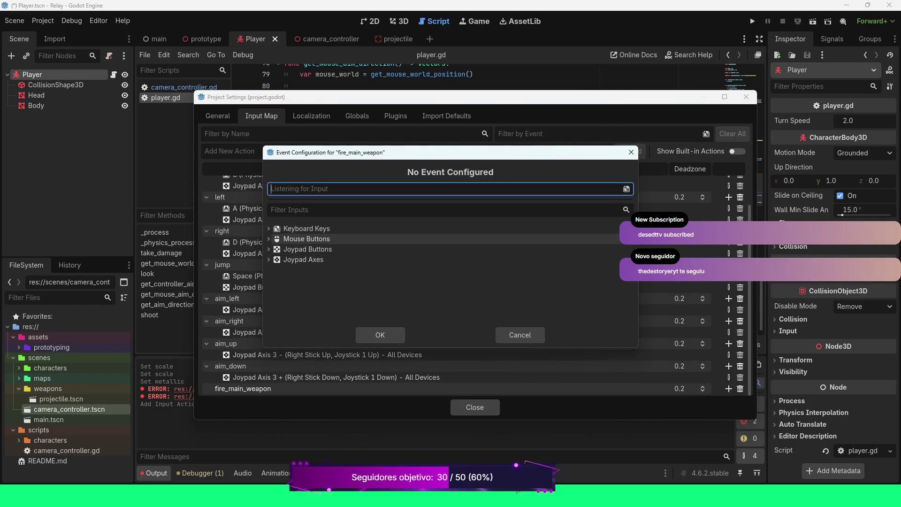
# Bind fire_main_weapon to Left Mouse Button for all devices.
pyautogui.click(269, 239)
pyautogui.click(307, 249)
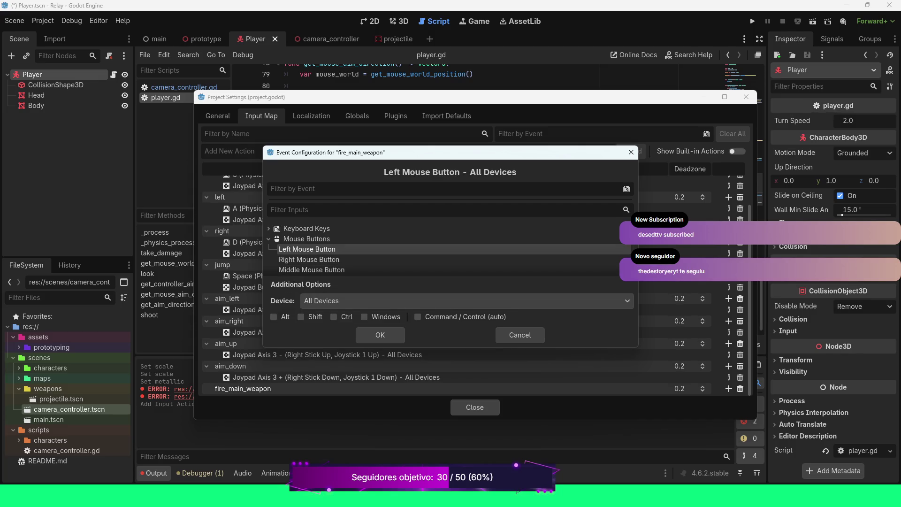
pyautogui.click(380, 335)
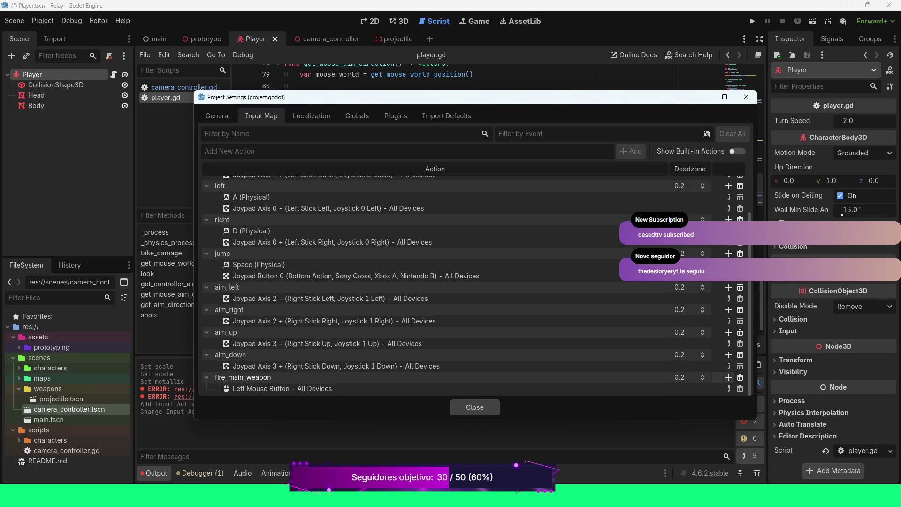
pyautogui.click(728, 377)
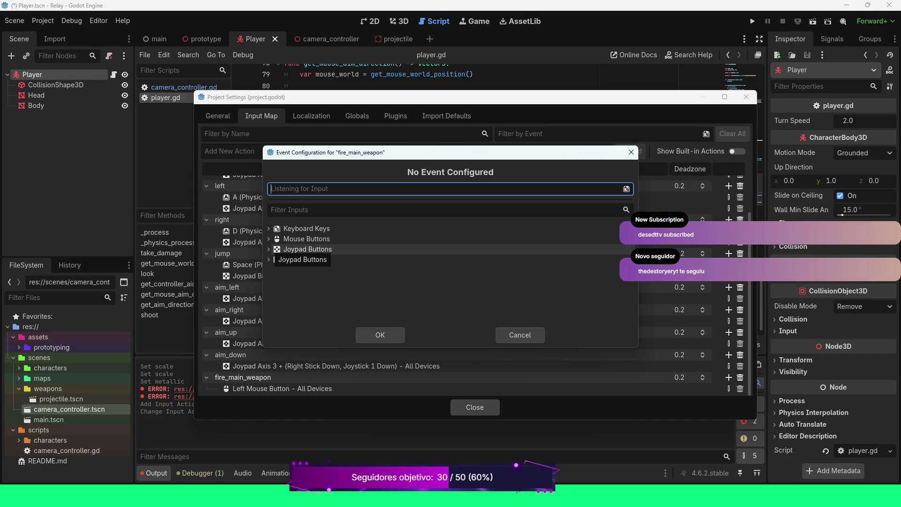
# Expand Joypad Buttons in the new event dialog and scroll through the list.
pyautogui.click(268, 248)
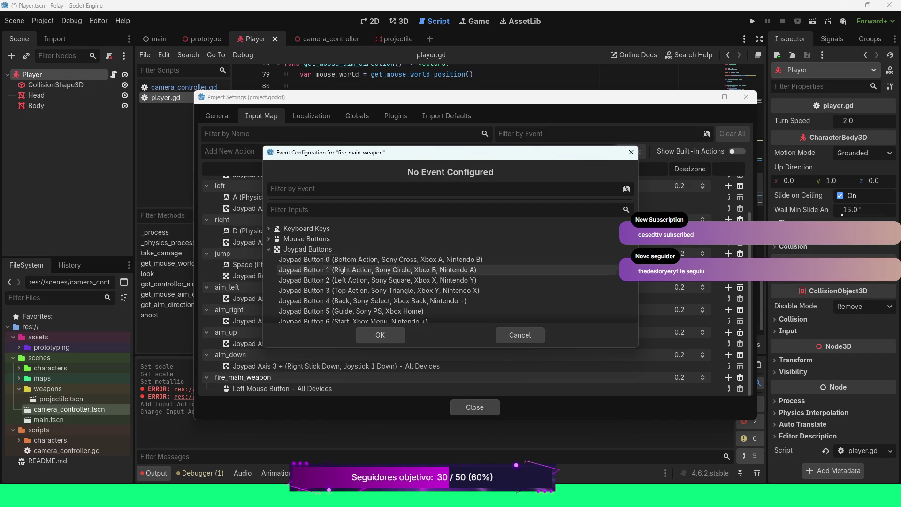
pyautogui.scroll(-1, 376, 270)
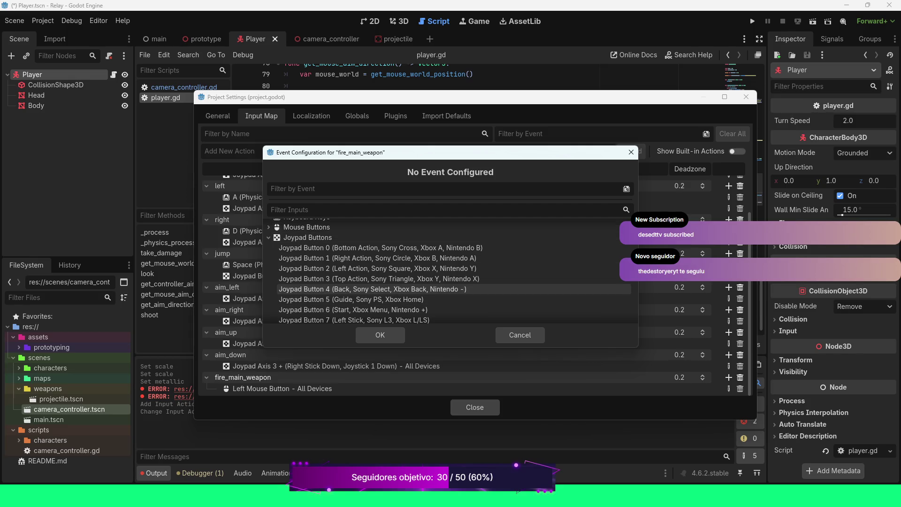
pyautogui.scroll(-2, 451, 277)
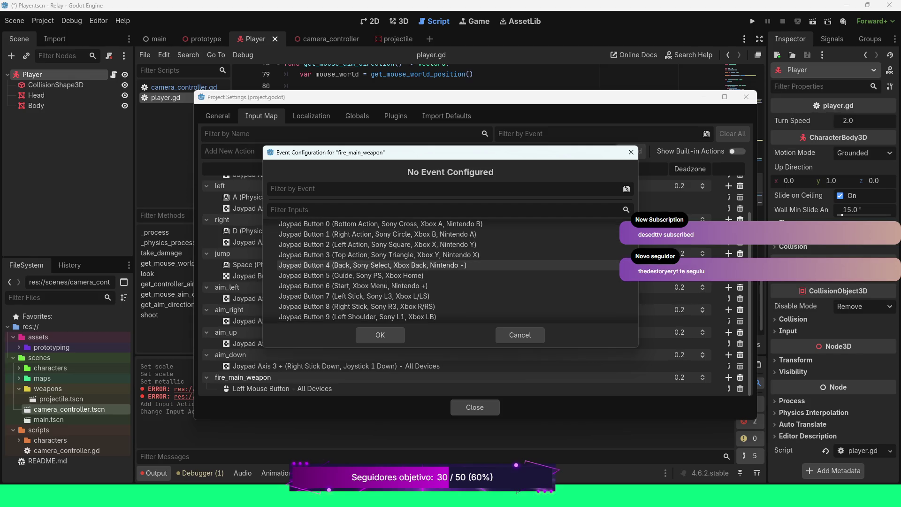
pyautogui.scroll(-1, 469, 265)
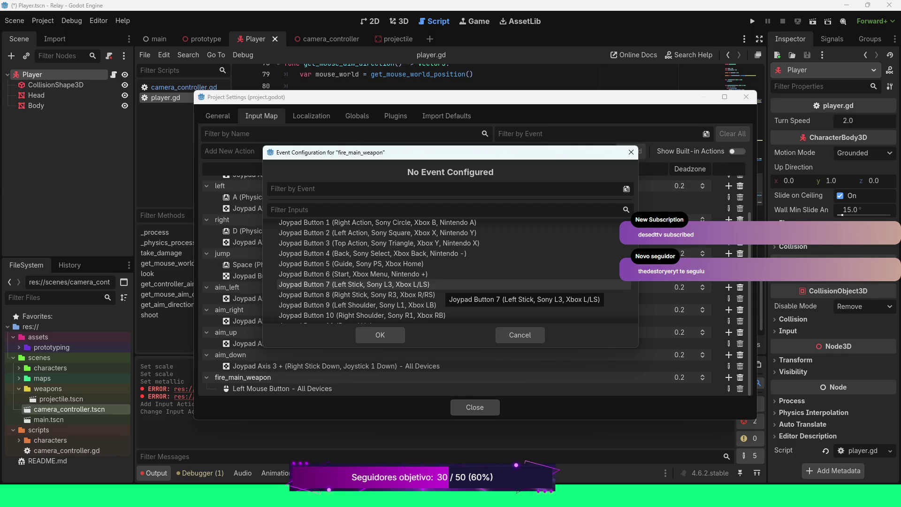
# Scroll up and down the Joypad Buttons list to find the button to bind.
pyautogui.scroll(-1, 446, 287)
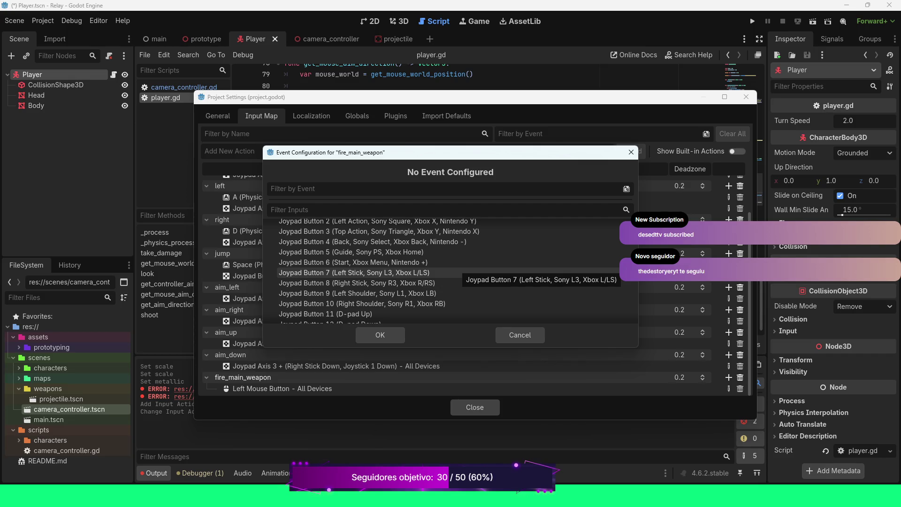
pyautogui.scroll(-1, 450, 272)
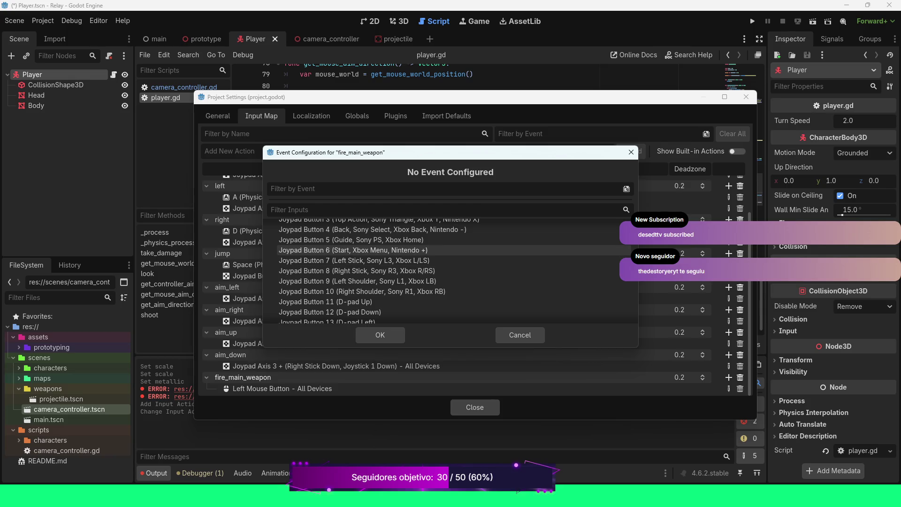
pyautogui.scroll(-2, 450, 248)
pyautogui.scroll(-1, 451, 244)
pyautogui.scroll(-2, 450, 241)
pyautogui.scroll(-3, 450, 239)
pyautogui.scroll(-1, 450, 240)
pyautogui.scroll(-1, 450, 240)
pyautogui.scroll(3, 451, 249)
pyautogui.scroll(1, 450, 256)
pyautogui.scroll(2, 512, 249)
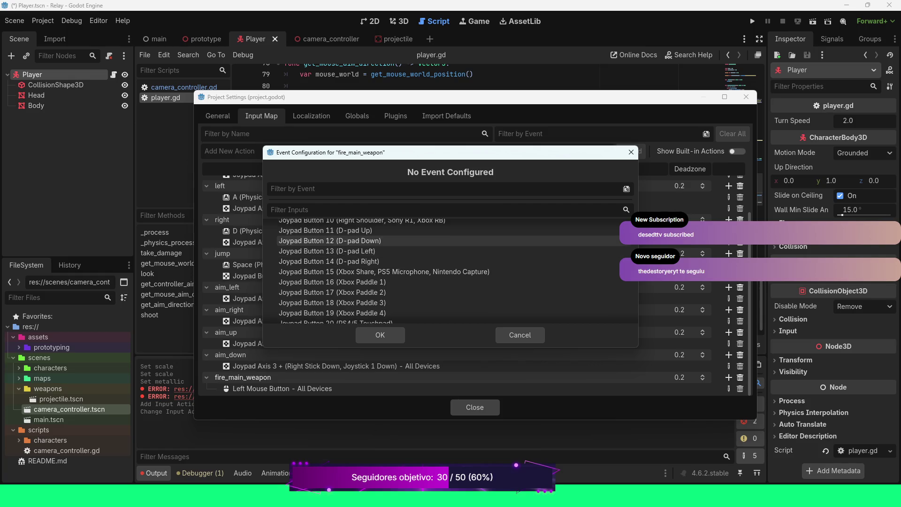
pyautogui.scroll(2, 512, 243)
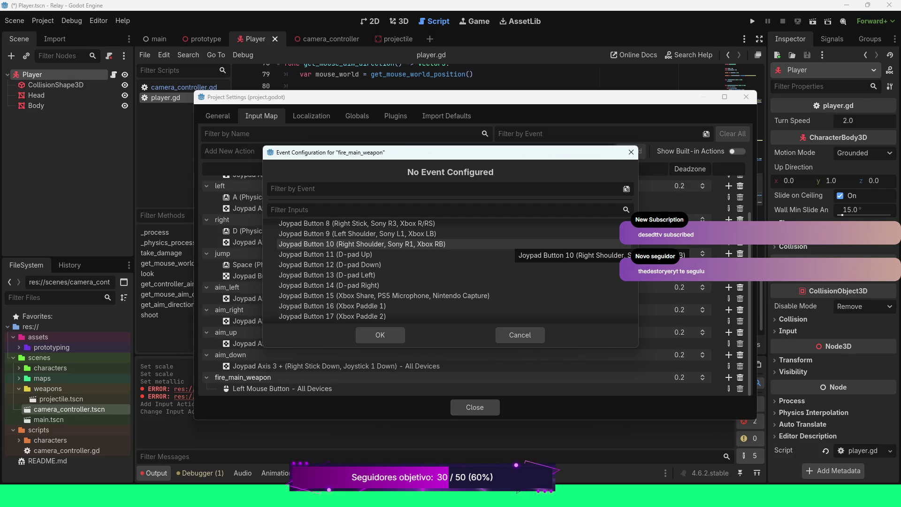
pyautogui.scroll(4, 512, 241)
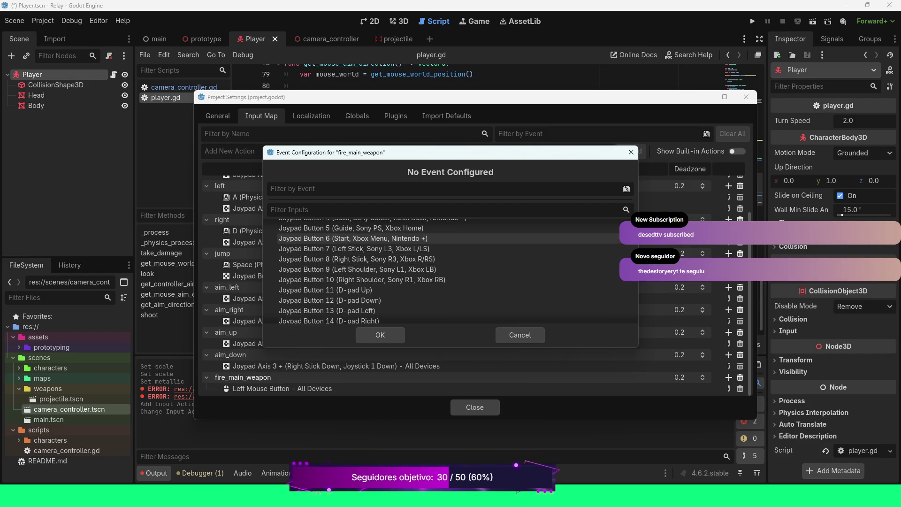
pyautogui.scroll(2, 511, 241)
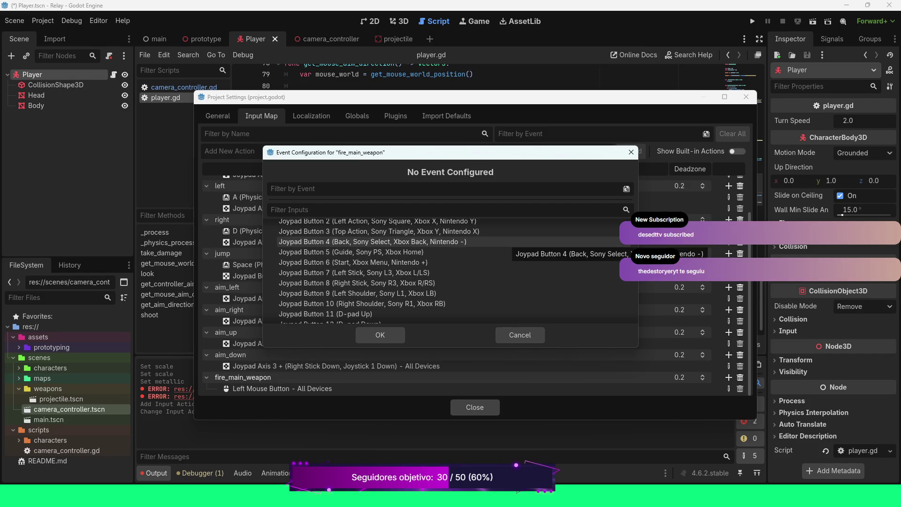
pyautogui.scroll(-1, 511, 240)
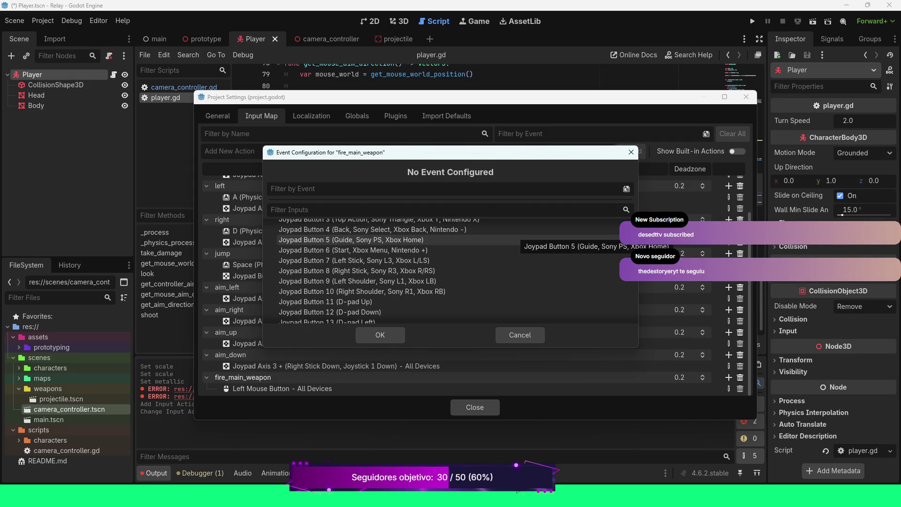
pyautogui.scroll(-2, 511, 239)
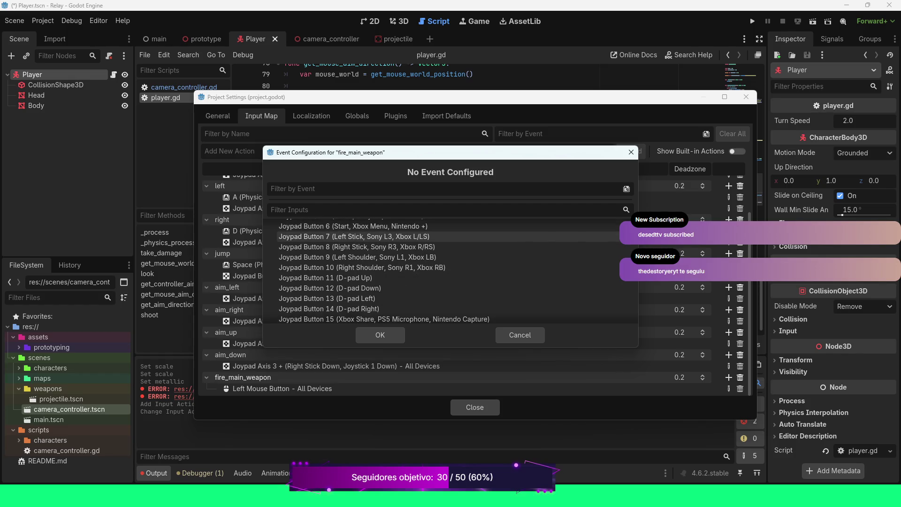
pyautogui.scroll(-5, 512, 237)
pyautogui.scroll(-6, 450, 270)
pyautogui.scroll(-12, 450, 269)
pyautogui.scroll(-15, 450, 263)
pyautogui.scroll(-15, 450, 270)
pyautogui.scroll(-1, 450, 274)
pyautogui.scroll(12, 450, 253)
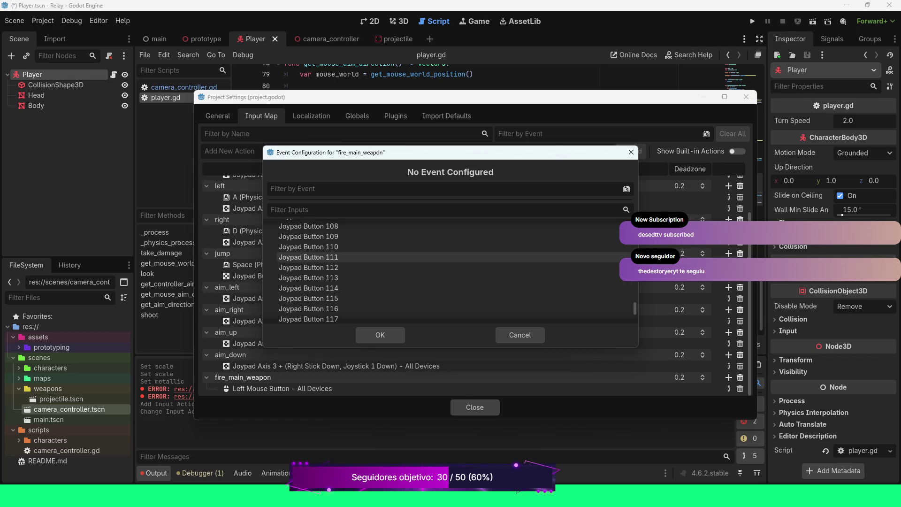
pyautogui.scroll(17, 451, 251)
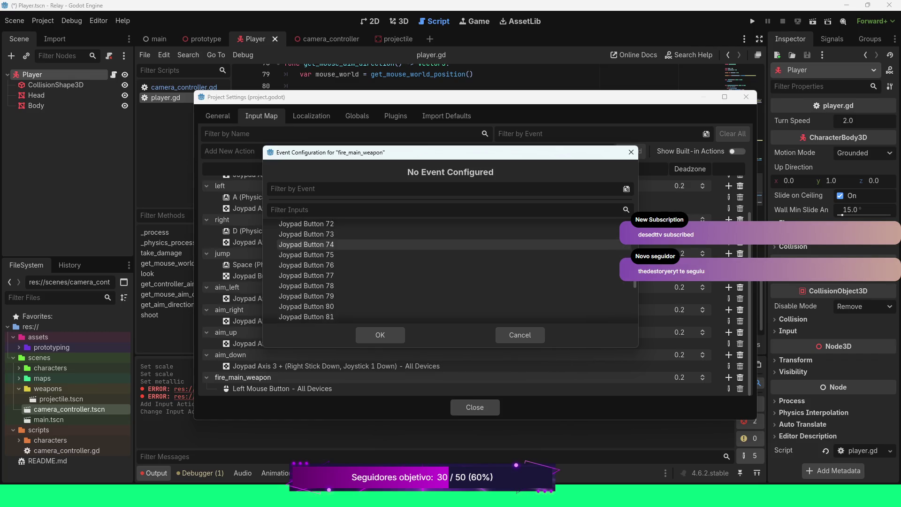
pyautogui.scroll(15, 450, 251)
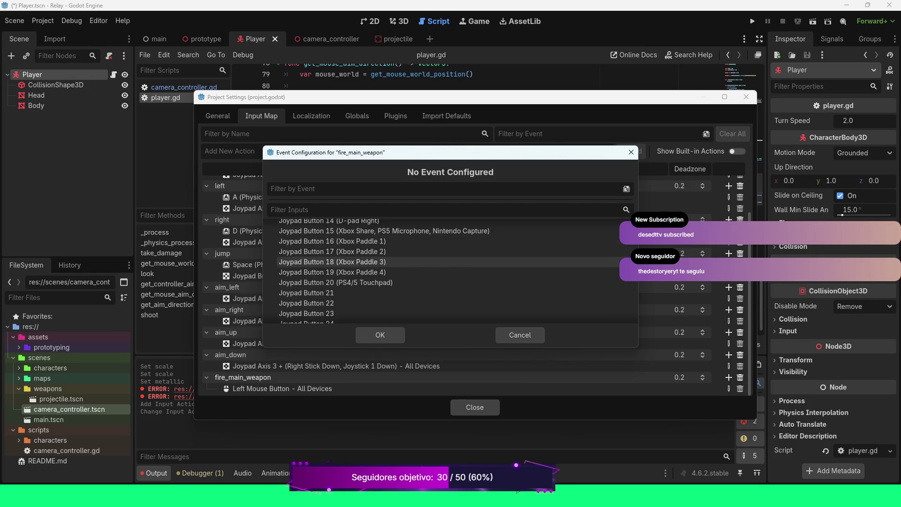
pyautogui.scroll(3, 450, 272)
pyautogui.scroll(1, 450, 263)
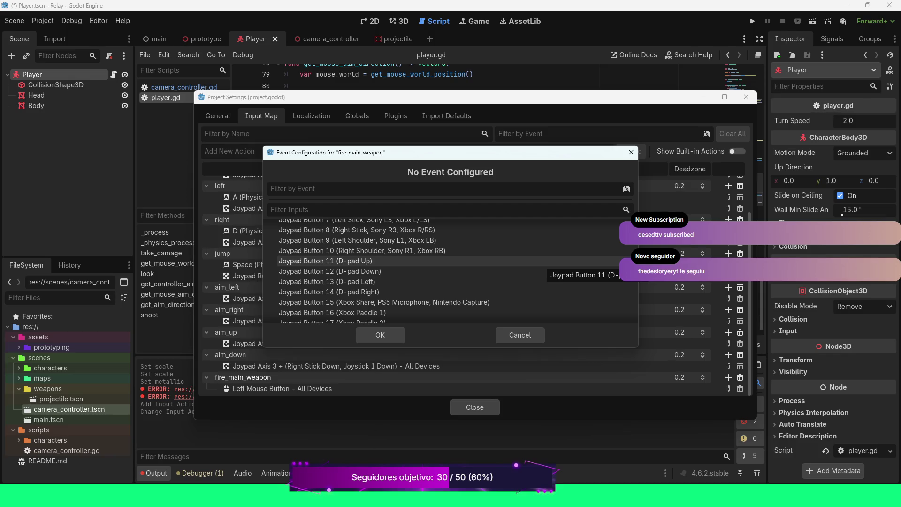
pyautogui.scroll(1, 544, 262)
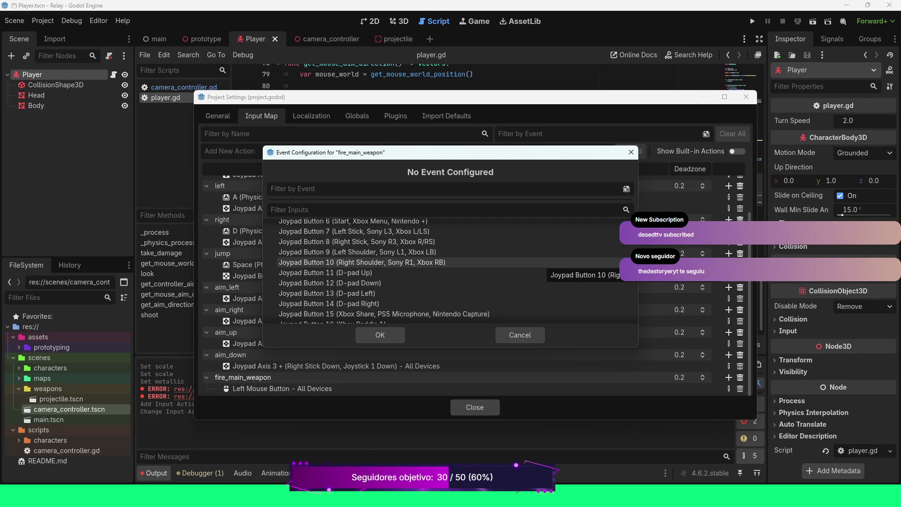
pyautogui.scroll(1, 544, 264)
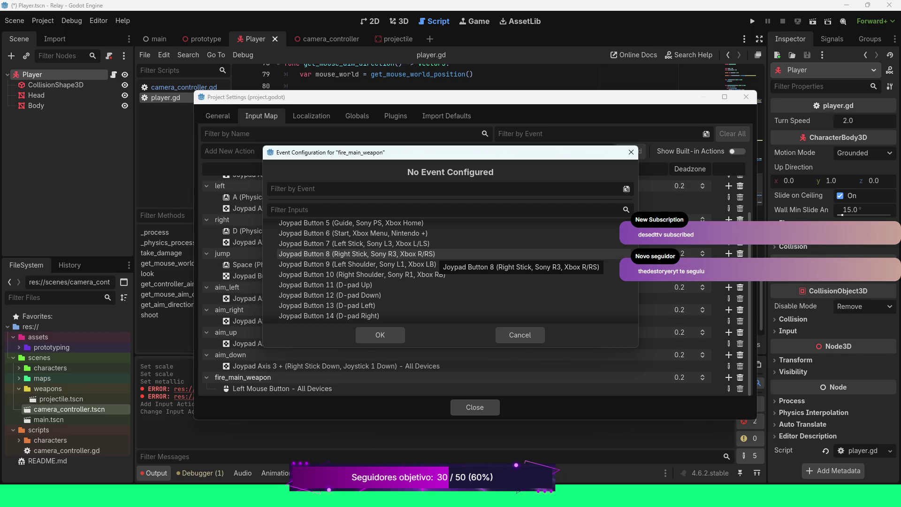
# Bind Joypad Button 8 (Right Stick) to fire_main_weapon and close Project Settings.
pyautogui.click(436, 256)
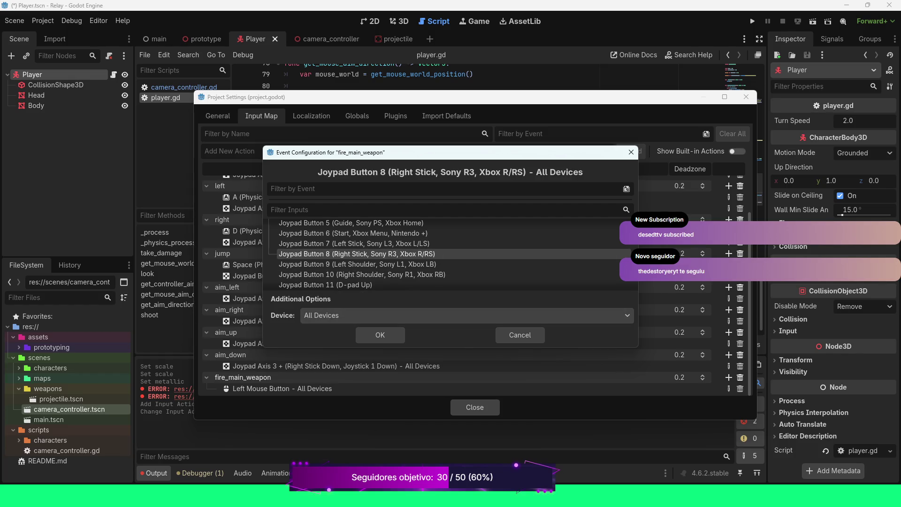
pyautogui.click(380, 335)
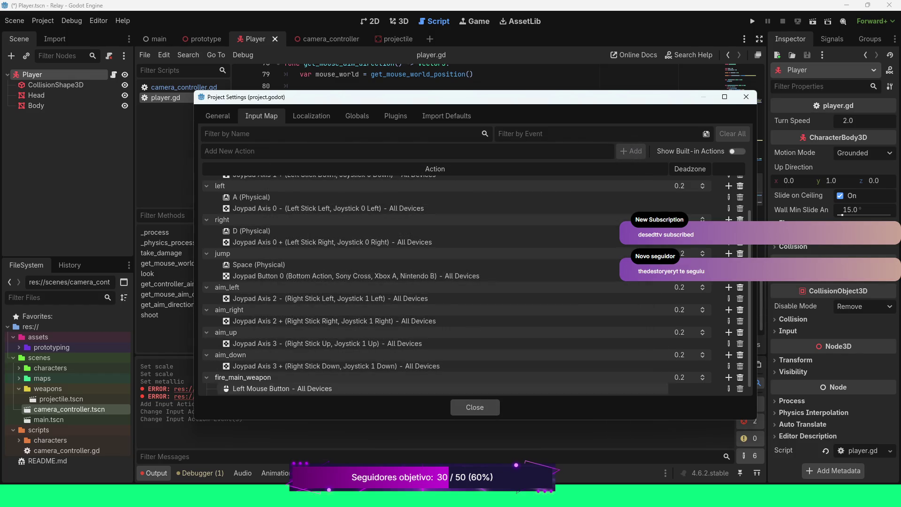
pyautogui.scroll(-1, 422, 333)
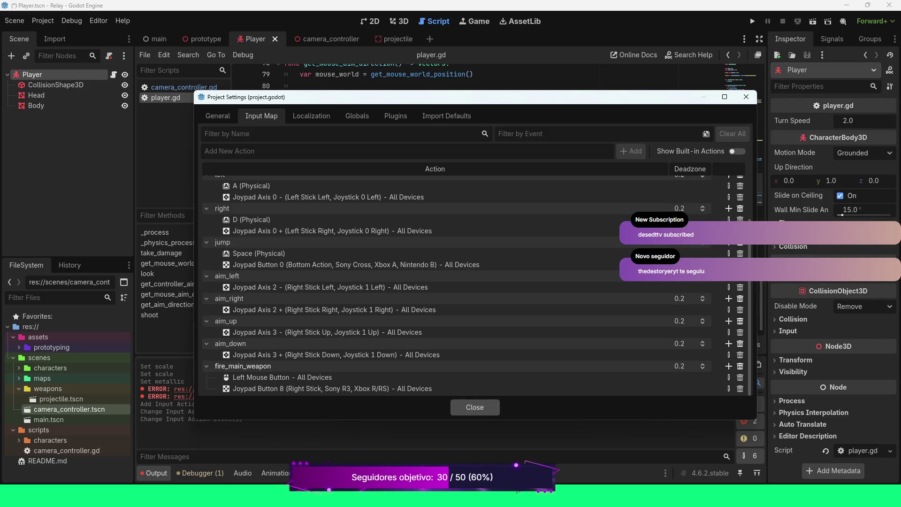
pyautogui.press('Escape')
pyautogui.moveTo(514, 252)
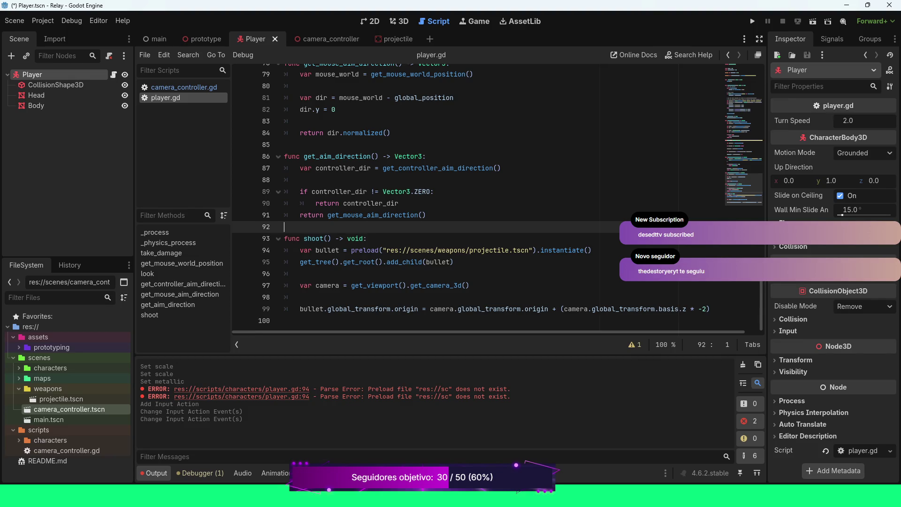
# Scroll up in player.gd to _physics_process and its jump handling.
pyautogui.scroll(4, 469, 197)
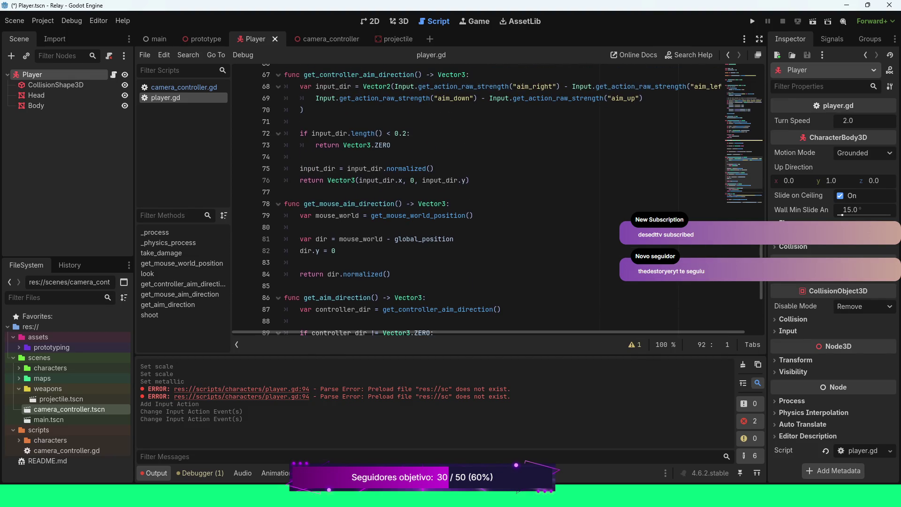
pyautogui.scroll(2, 469, 197)
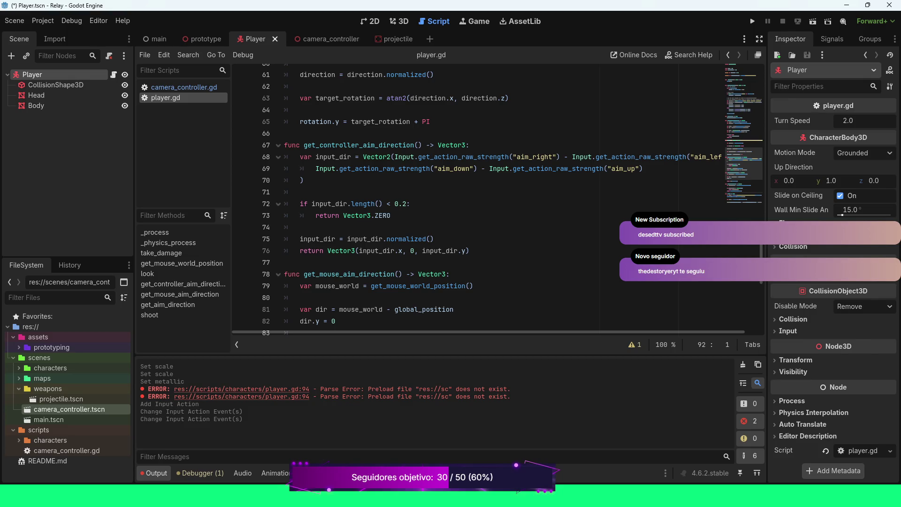
pyautogui.scroll(4, 469, 197)
pyautogui.scroll(3, 469, 197)
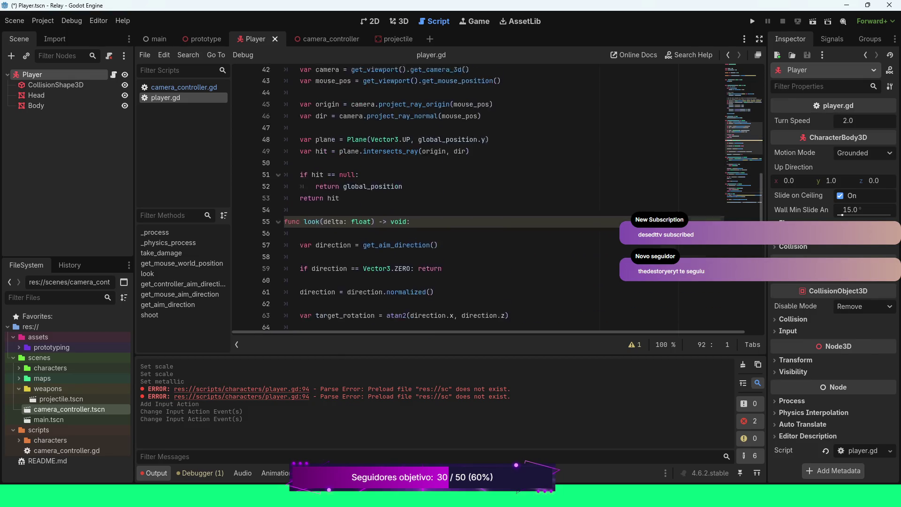
pyautogui.scroll(9, 469, 197)
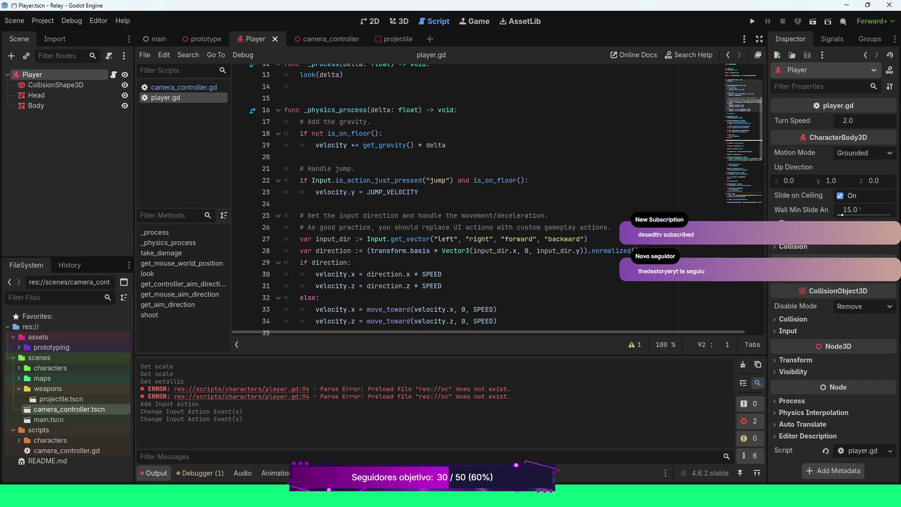
# Below the jump code, add the condition if Input.is_action_just_pressed("fire_main_weapon").
pyautogui.click(418, 192)
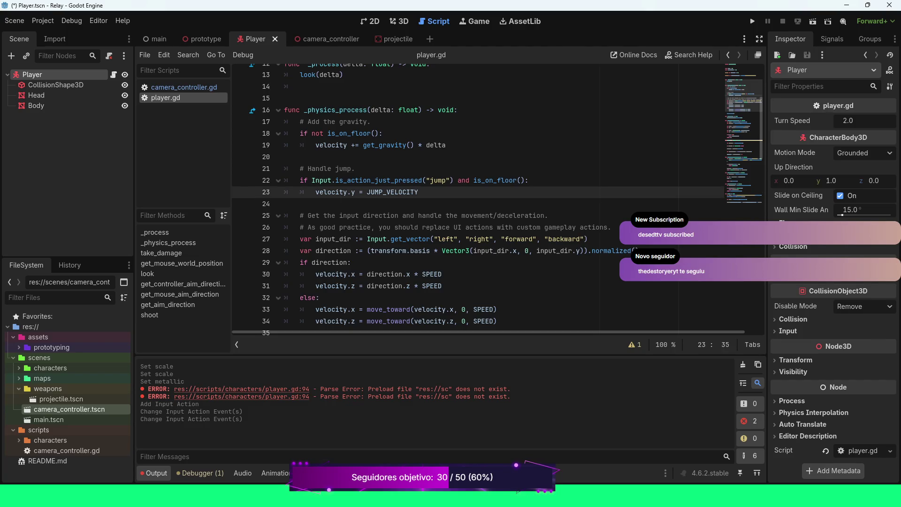
pyautogui.press('Return')
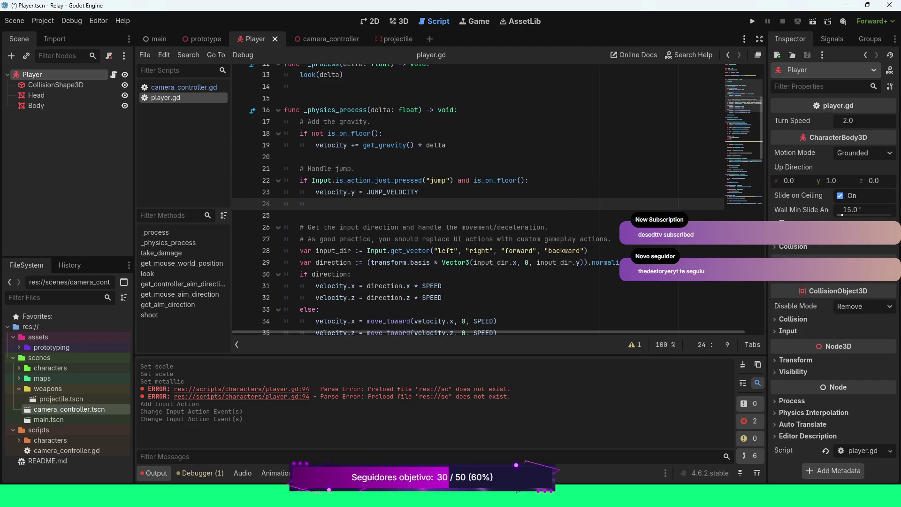
pyautogui.press('Return')
pyautogui.write('if Inpu')
pyautogui.press('Return')
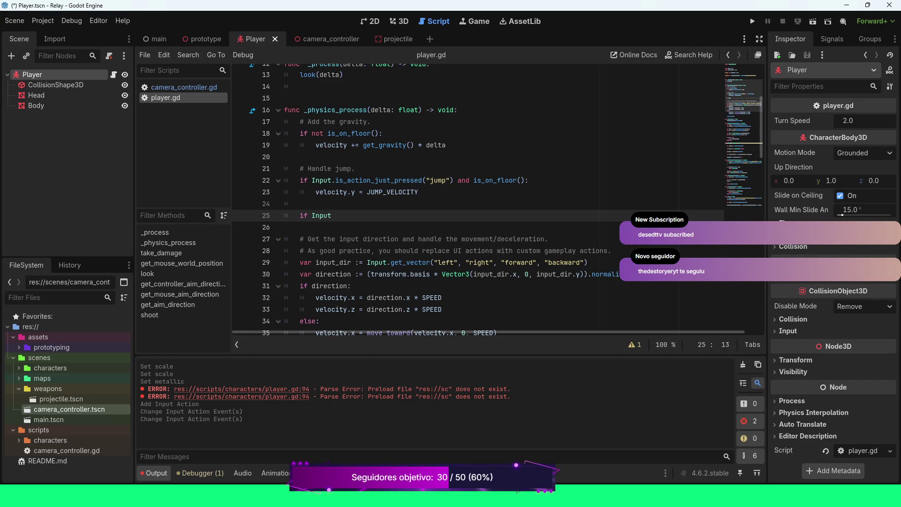
pyautogui.write('.is_action_just_pressed(')
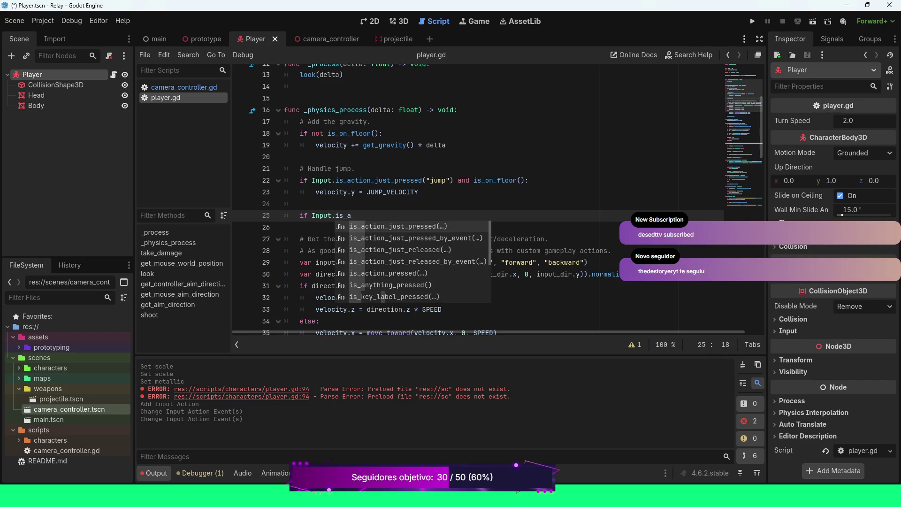
pyautogui.press('Return')
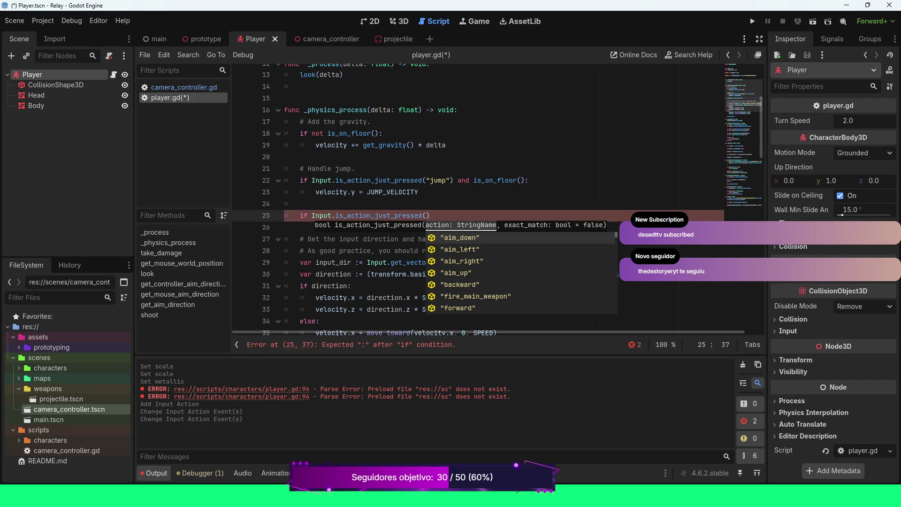
pyautogui.press('Down')
pyautogui.press('Down')
pyautogui.press('Down')
pyautogui.press('Return')
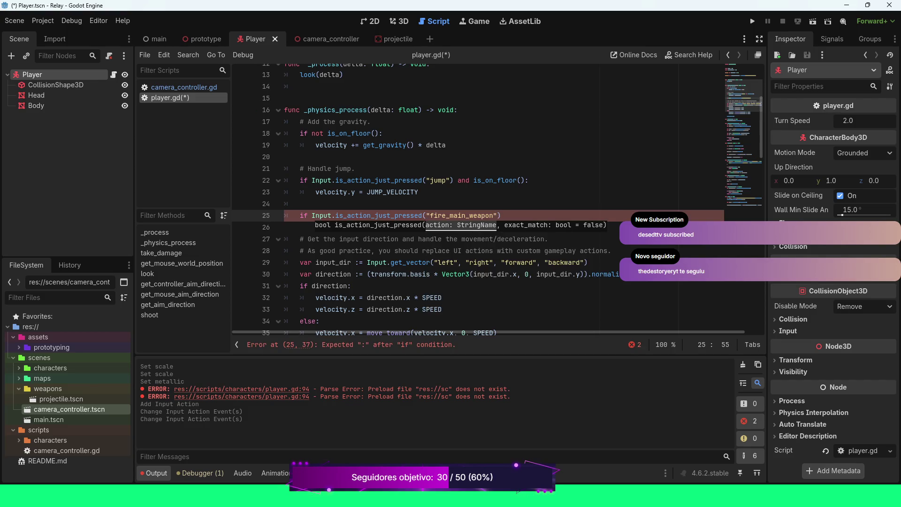
# Call shoot() inside that if block, save player.gd, and run the game with F5.
pyautogui.press('End')
pyautogui.press('Return')
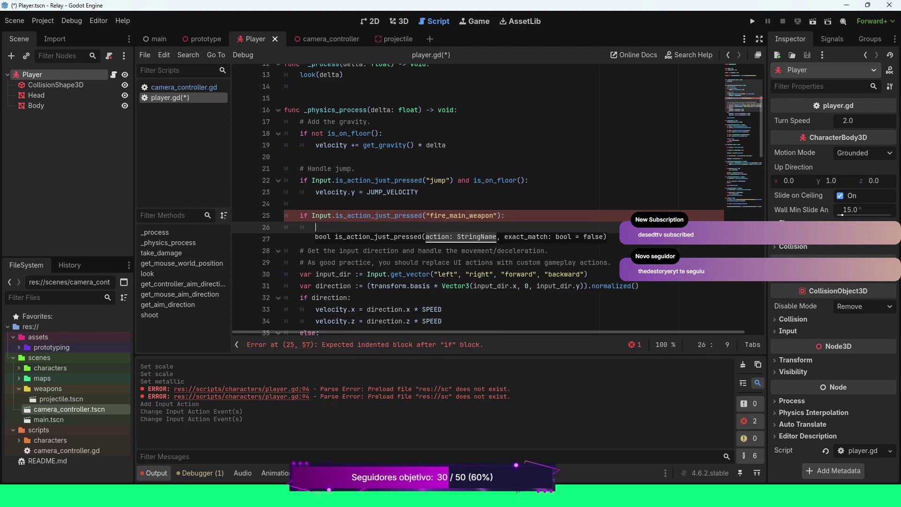
pyautogui.write('s')
pyautogui.press('Return')
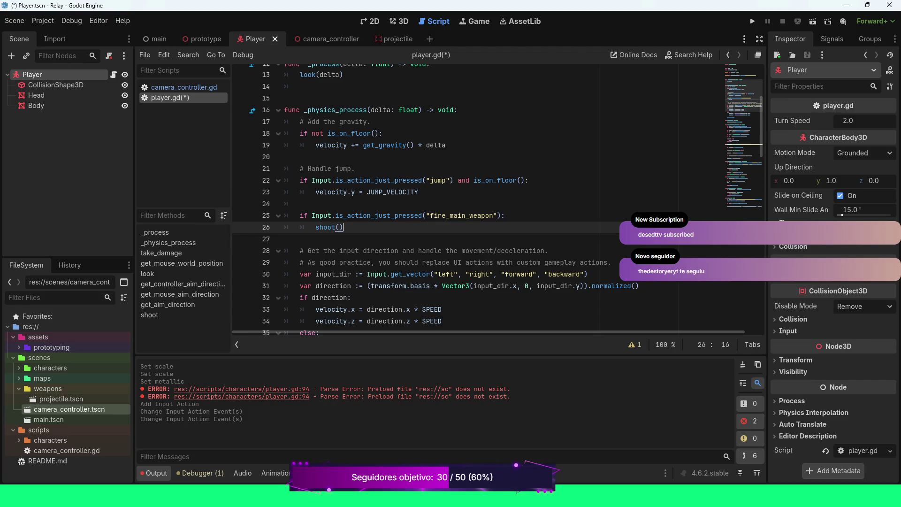
pyautogui.hotkey('ctrl', 's')
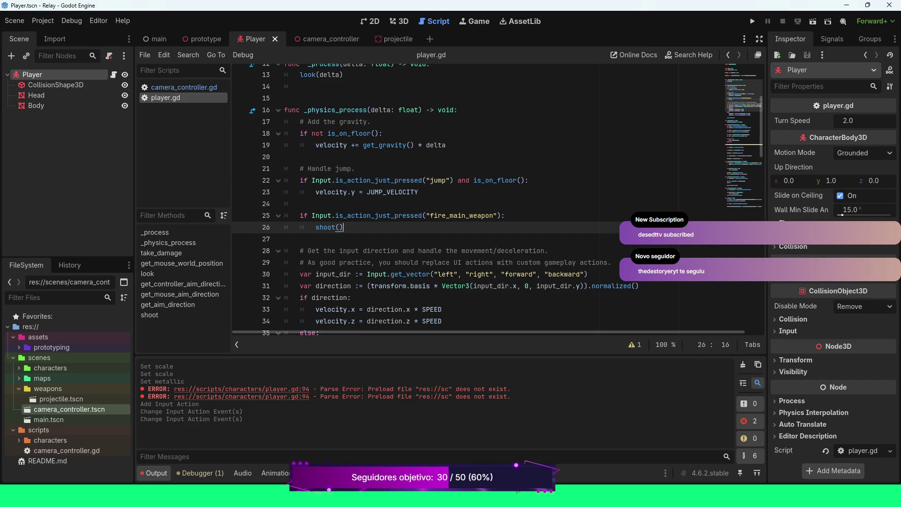
pyautogui.press('F5')
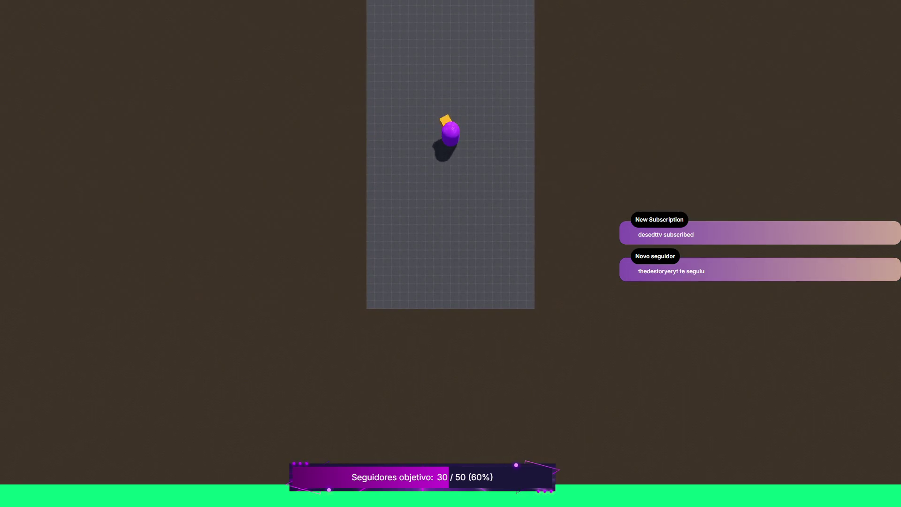
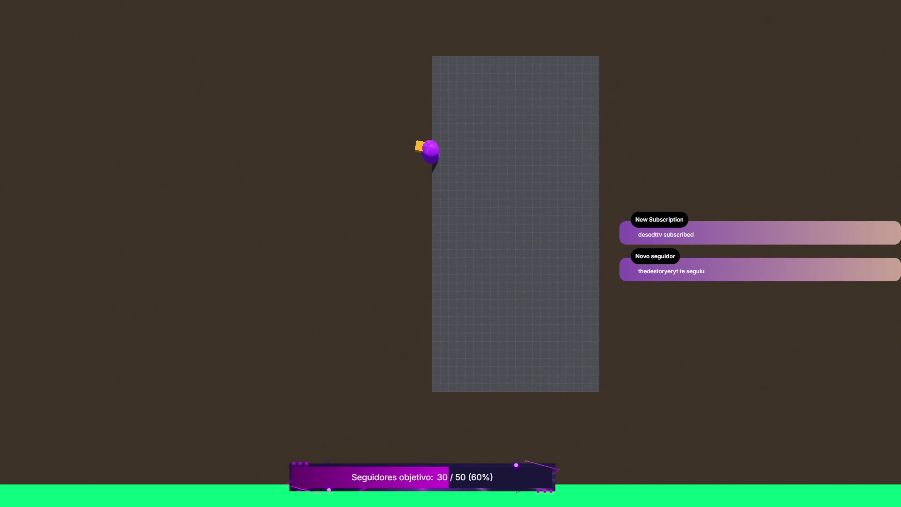
# Stop the running game and bring the shoot() function at the end of player.gd into view.
pyautogui.press('F8')
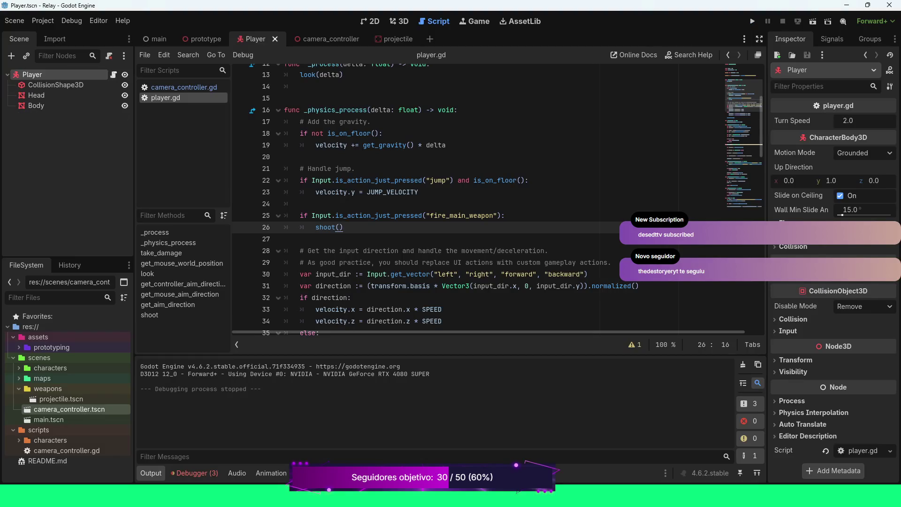
pyautogui.scroll(-6, 497, 197)
pyautogui.scroll(-7, 497, 197)
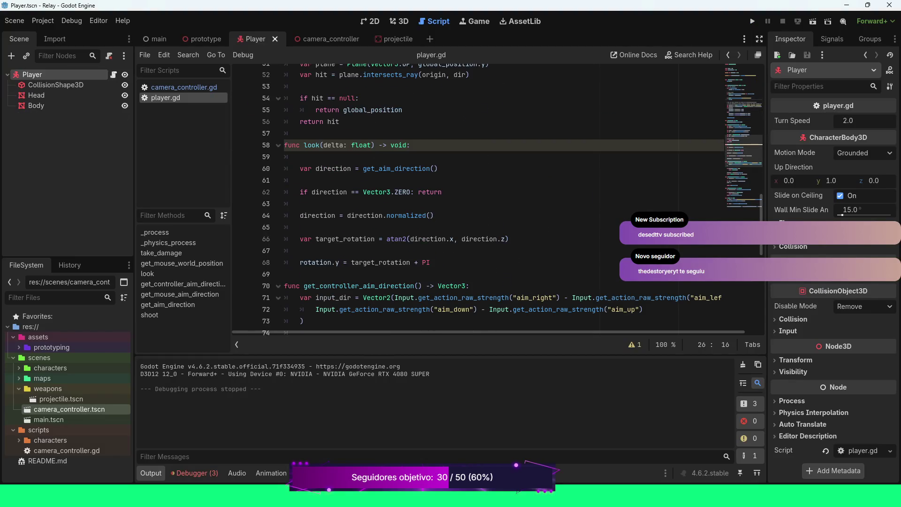
pyautogui.scroll(-5, 498, 197)
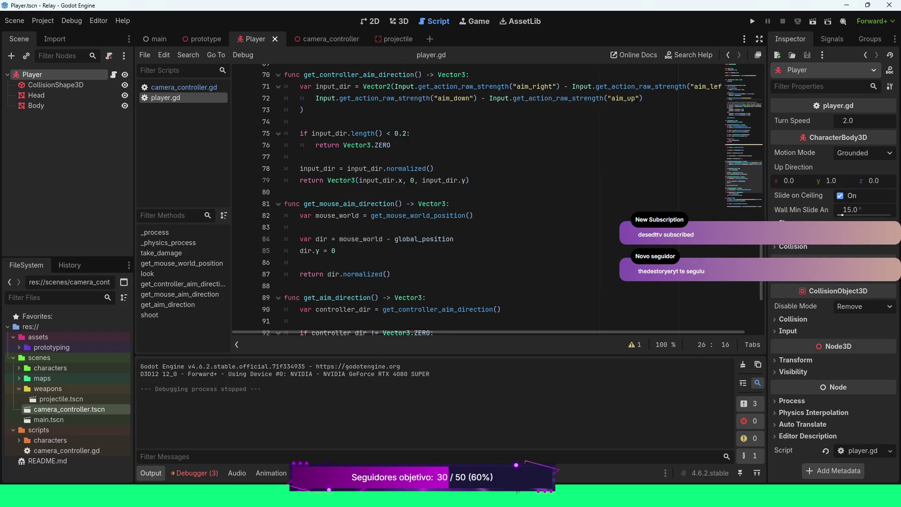
pyautogui.scroll(-4, 497, 197)
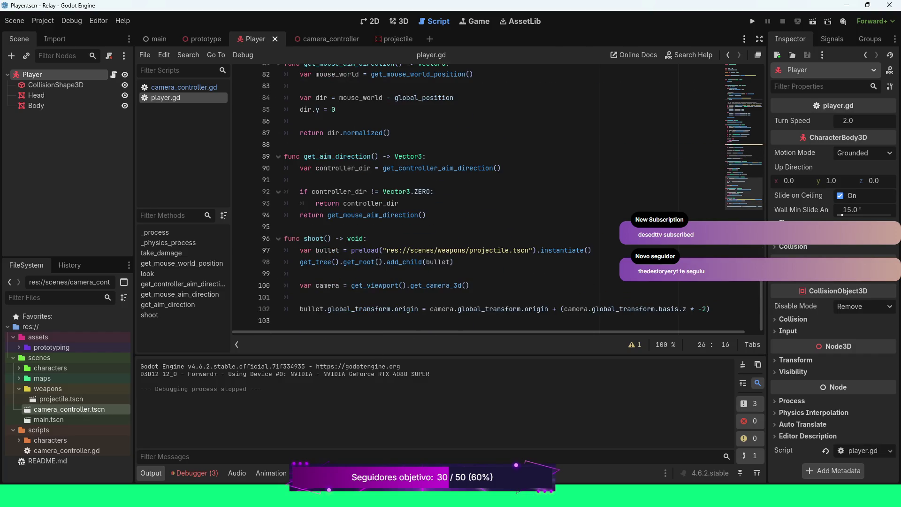
pyautogui.moveTo(493, 168)
# Comment out the camera-offset bullet-positioning line 102 and launch the game.
pyautogui.click(506, 309)
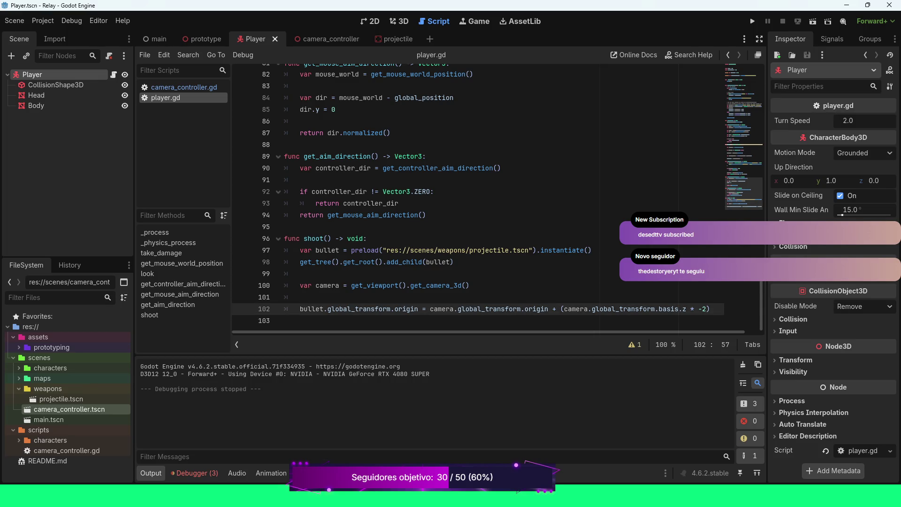
pyautogui.hotkey('ctrl', 'k')
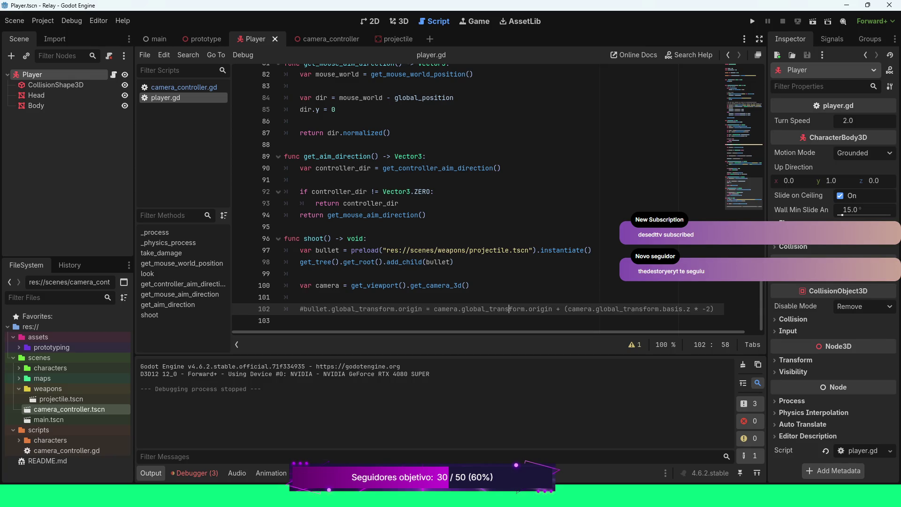
pyautogui.press('F5')
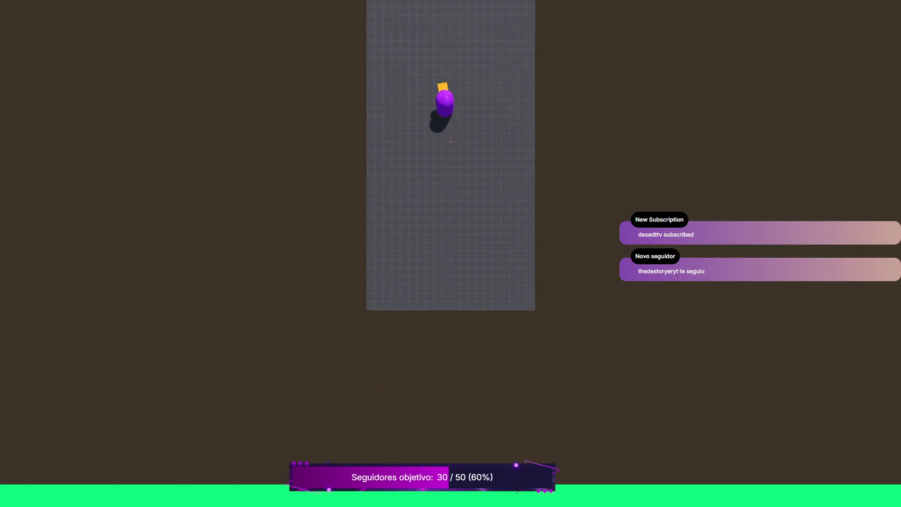
# Walk the player around the floor in all directions with WASD, then stop the game.
pyautogui.press('s')
pyautogui.press('s')
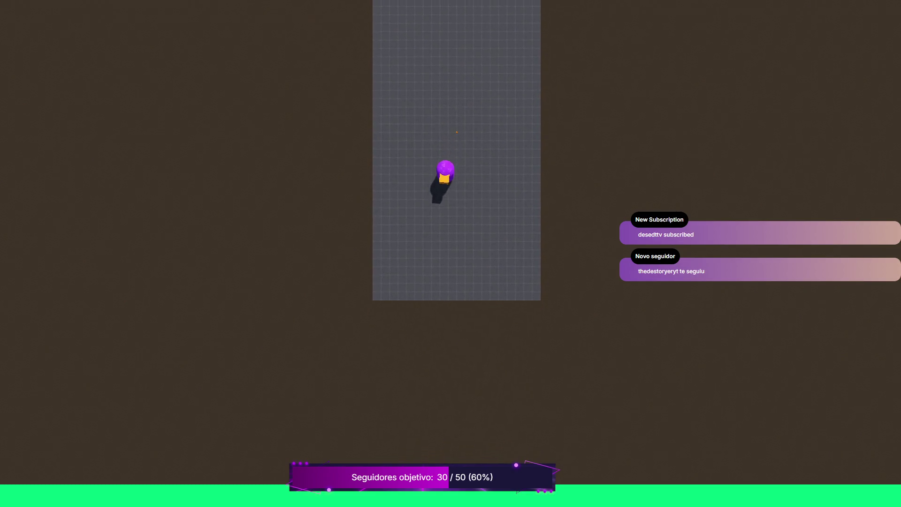
pyautogui.press('w')
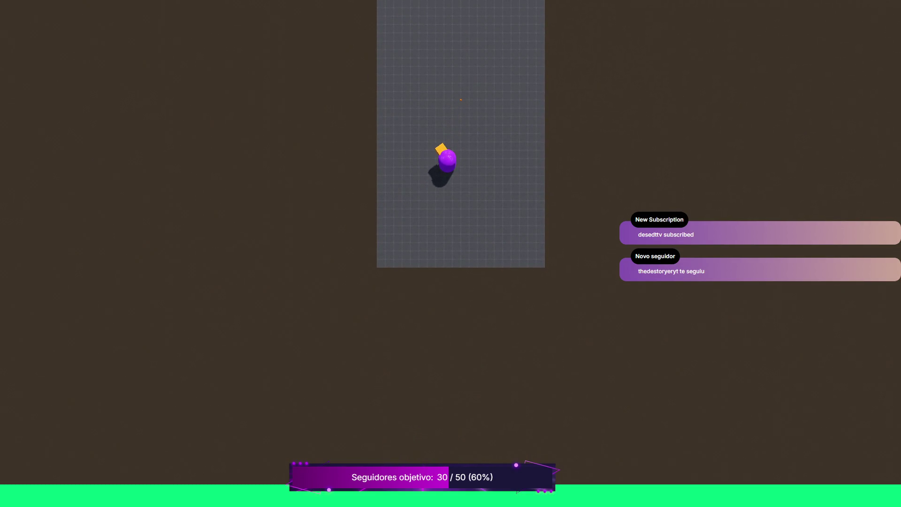
pyautogui.press('a')
pyautogui.press('d')
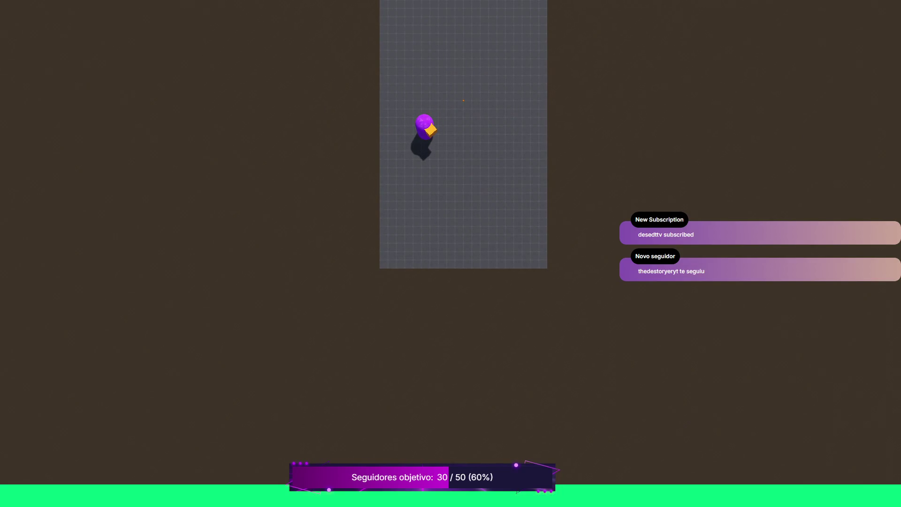
pyautogui.press('s')
pyautogui.press('d')
pyautogui.press('w')
pyautogui.press('w')
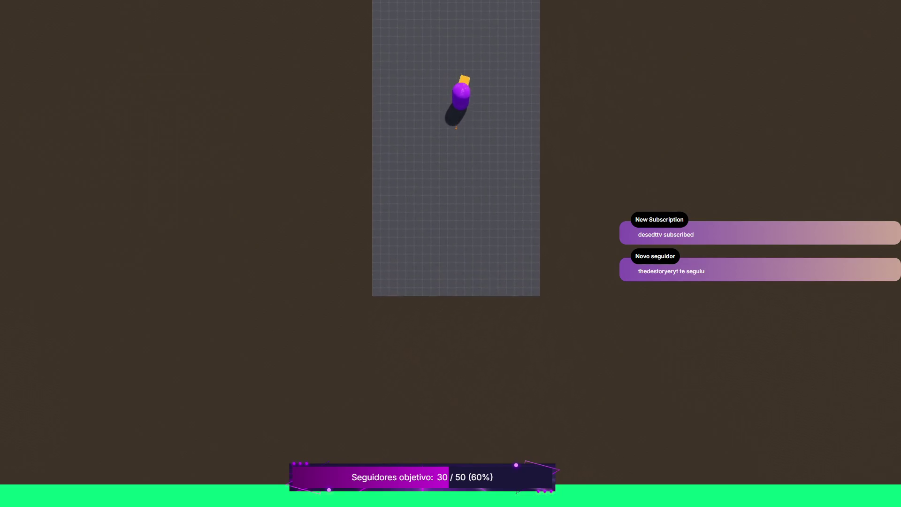
pyautogui.press('a')
pyautogui.press('s')
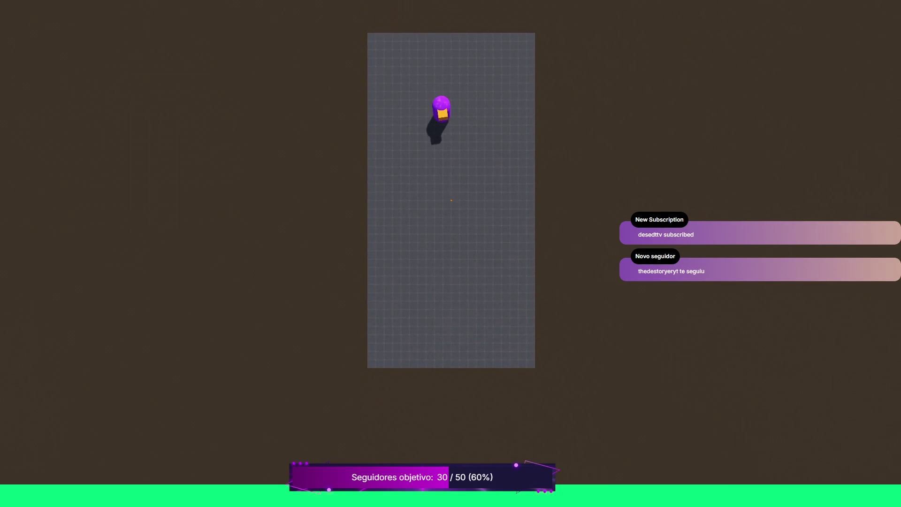
pyautogui.press('s')
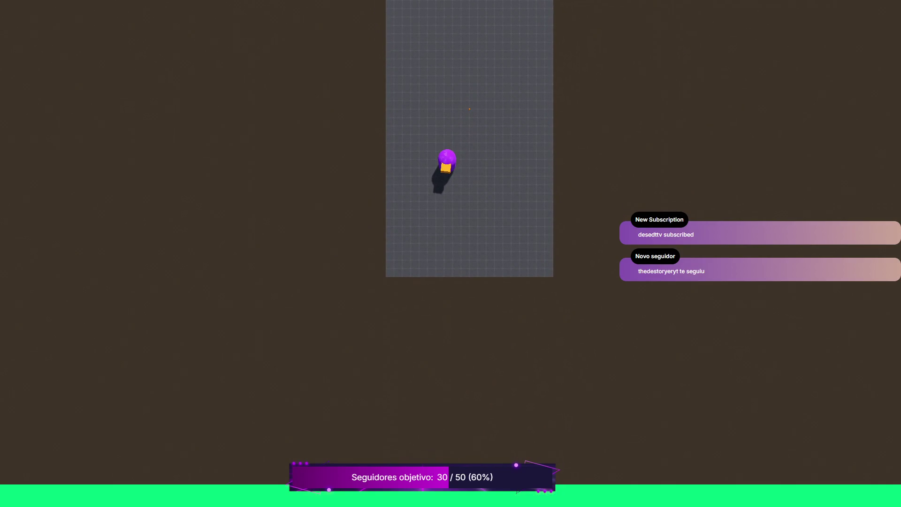
pyautogui.press('a')
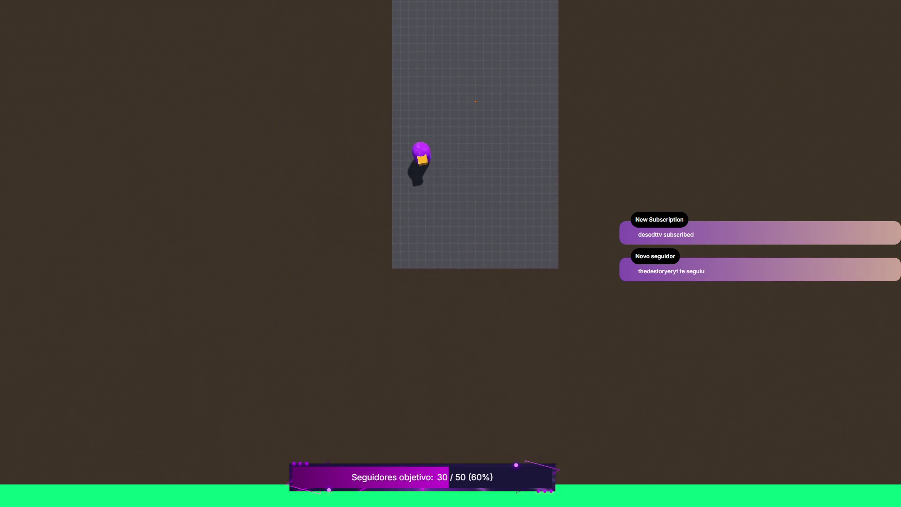
pyautogui.press('w')
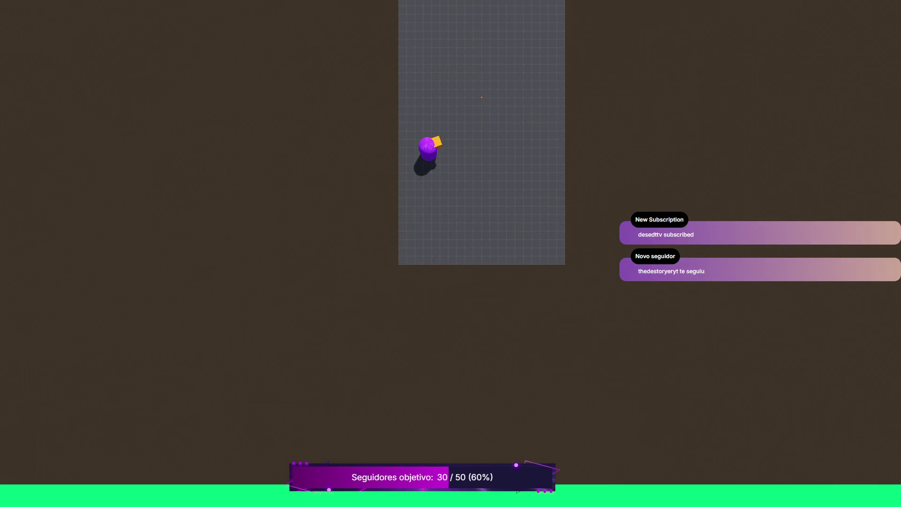
pyautogui.press('F8')
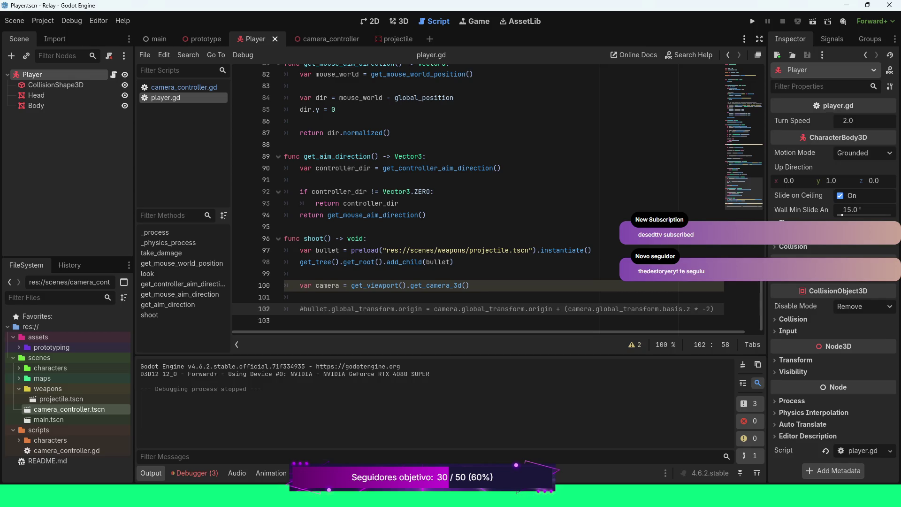
pyautogui.scroll(5, 477, 197)
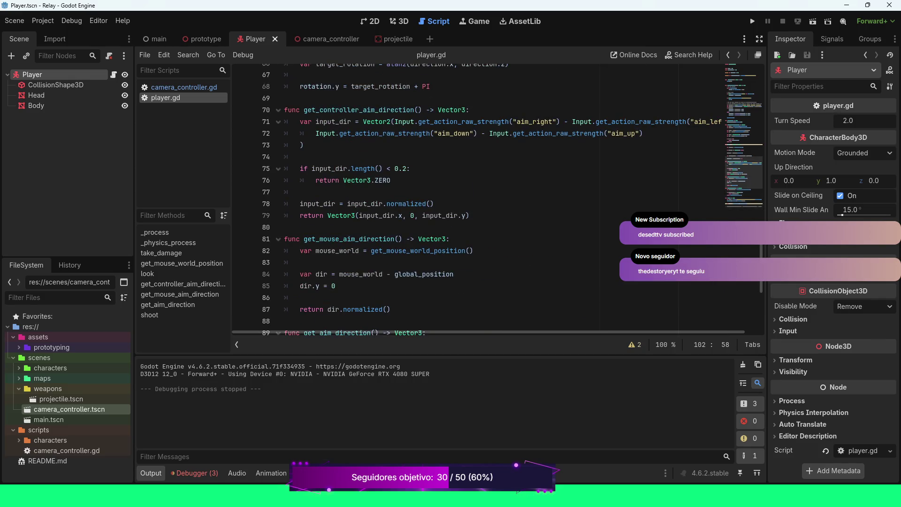
pyautogui.scroll(8, 477, 197)
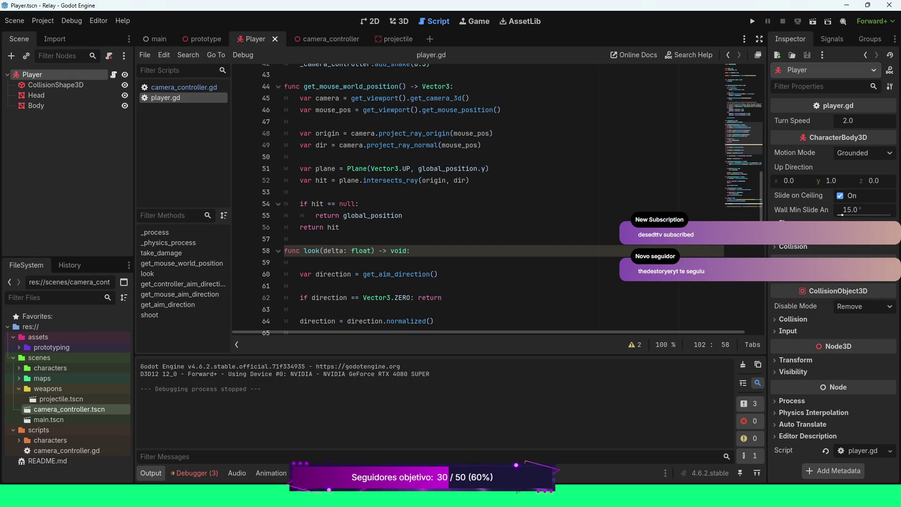
pyautogui.scroll(1, 497, 200)
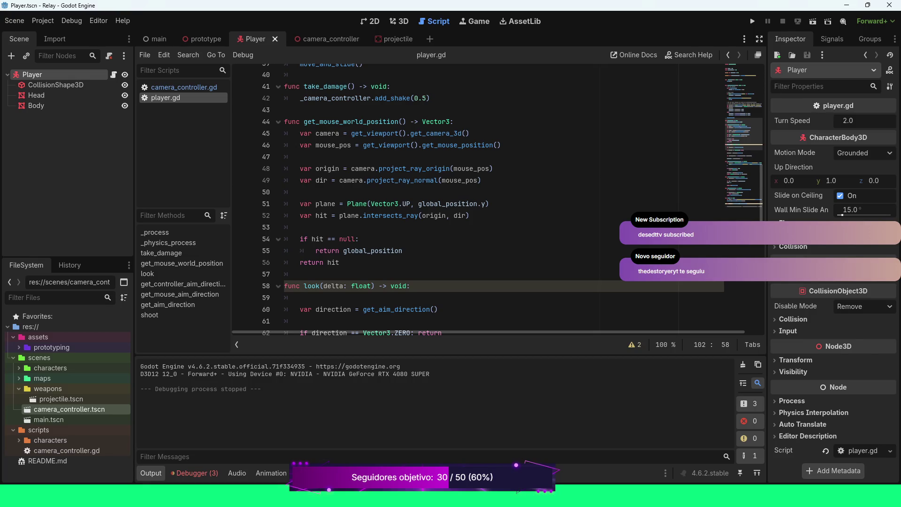
pyautogui.moveTo(416, 180)
pyautogui.scroll(-3, 469, 197)
pyautogui.scroll(-11, 469, 197)
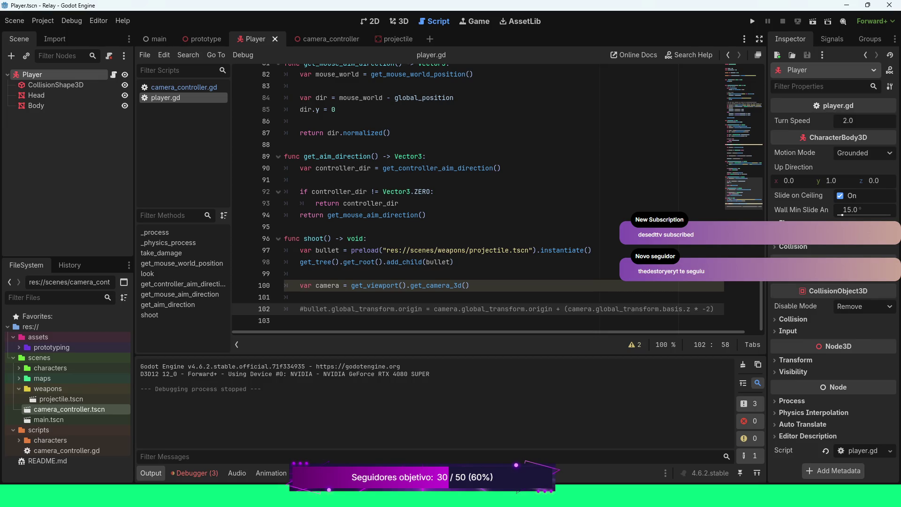
pyautogui.scroll(9, 497, 197)
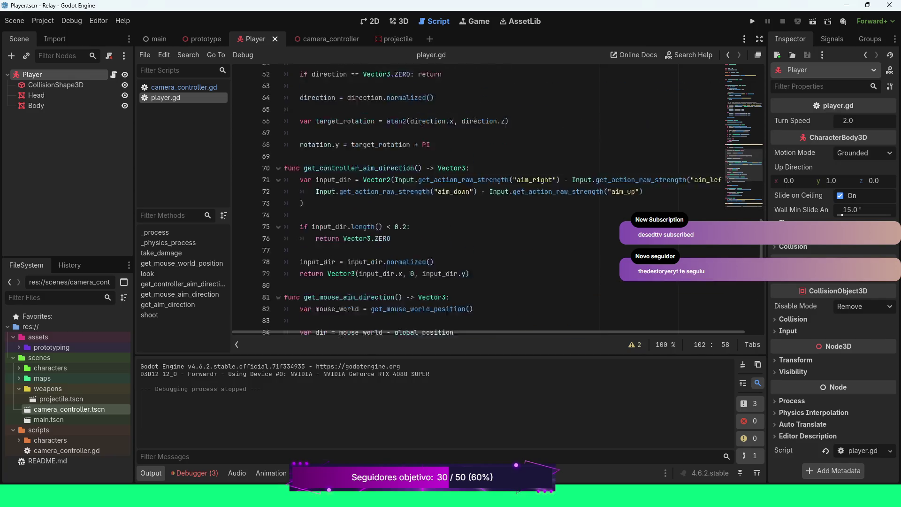
pyautogui.scroll(-9, 497, 197)
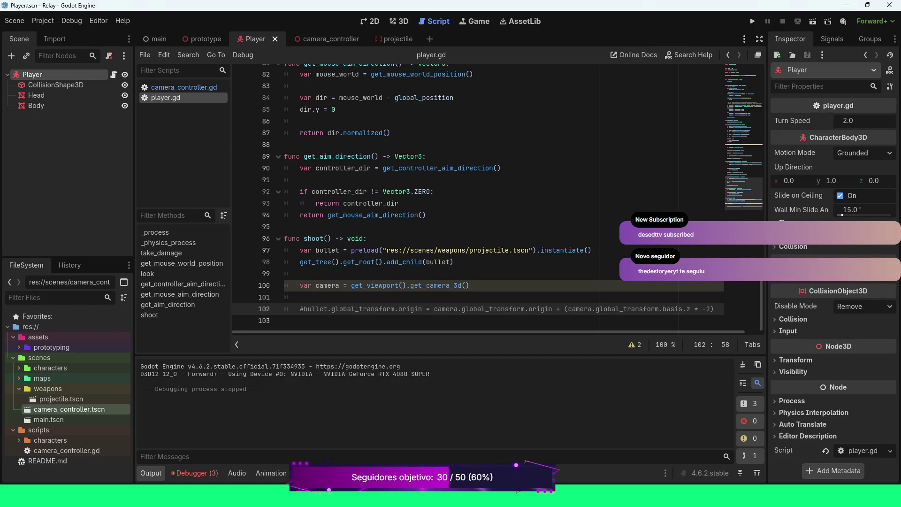
pyautogui.scroll(6, 509, 309)
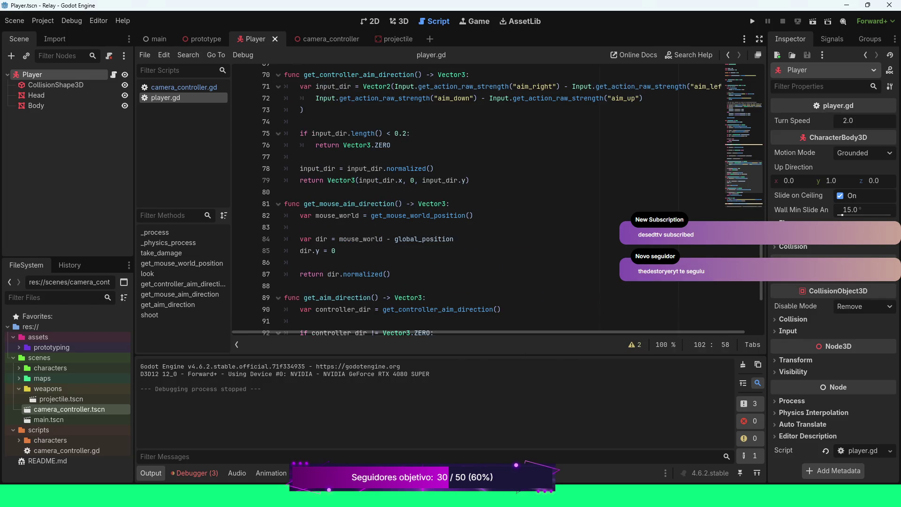
pyautogui.scroll(-6, 509, 308)
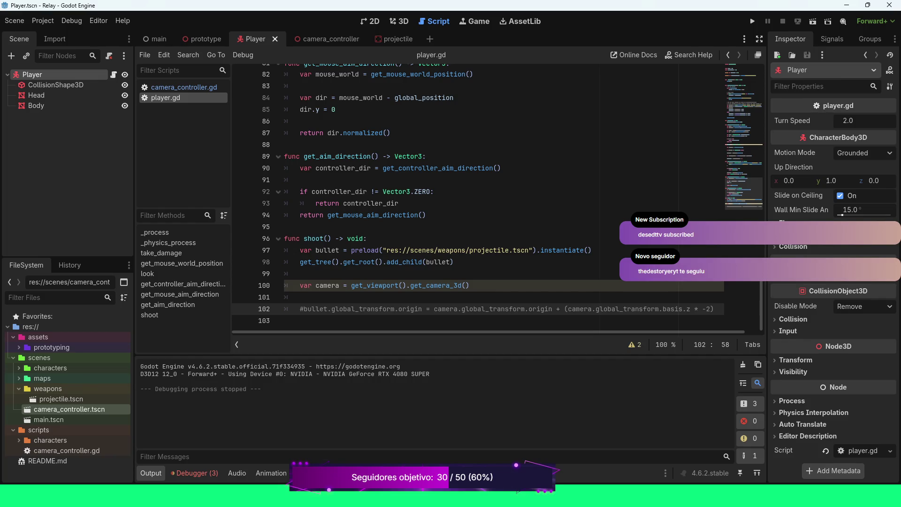
pyautogui.hotkey('ctrl', 'k')
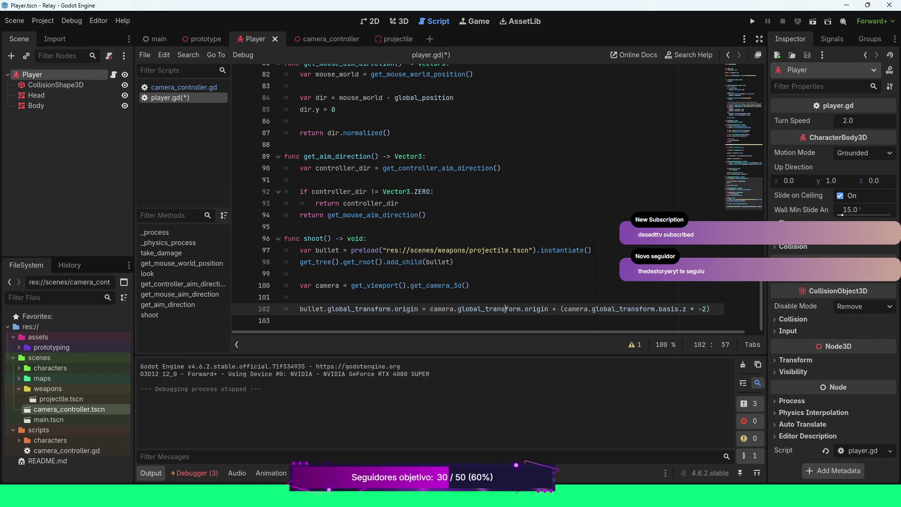
# Replace line 102's spawn-position expression with get_mouse_aim_direction() and run the game.
pyautogui.click(410, 308)
pyautogui.moveTo(428, 309); pyautogui.dragTo(709, 308)
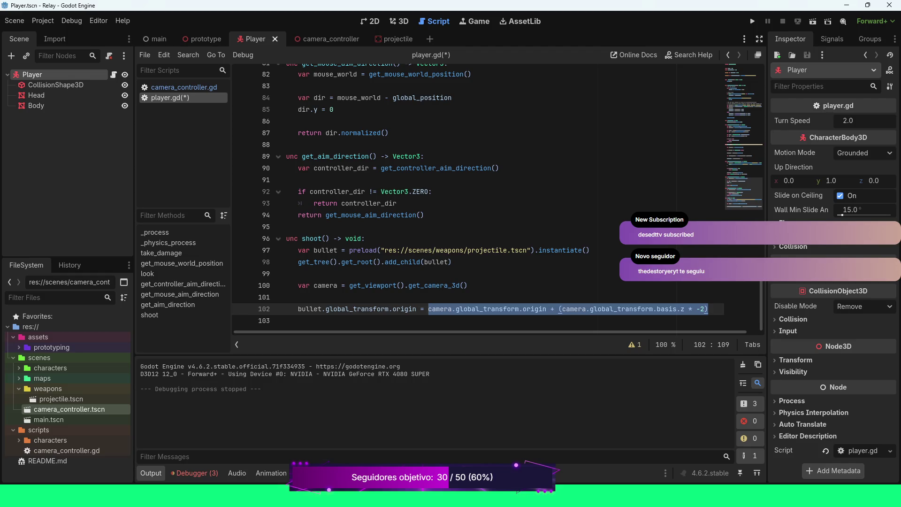
pyautogui.write('get')
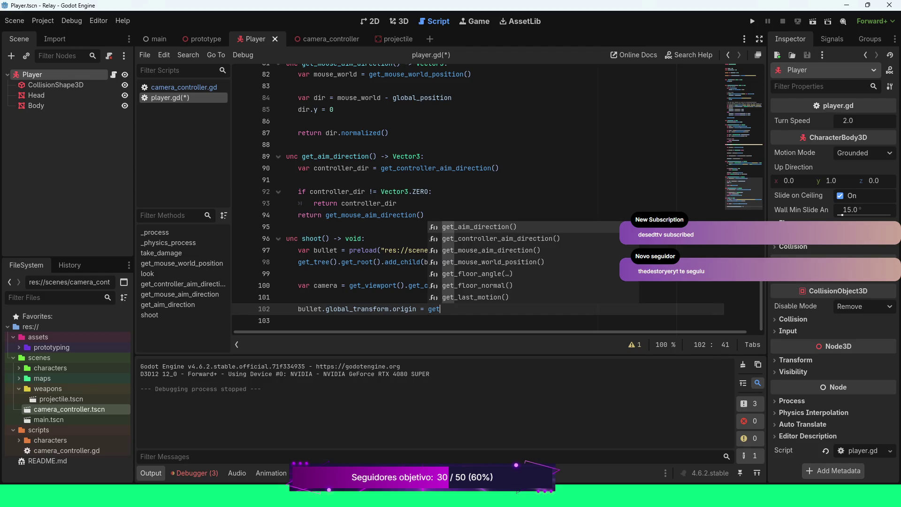
pyautogui.press('Down')
pyautogui.press('Down')
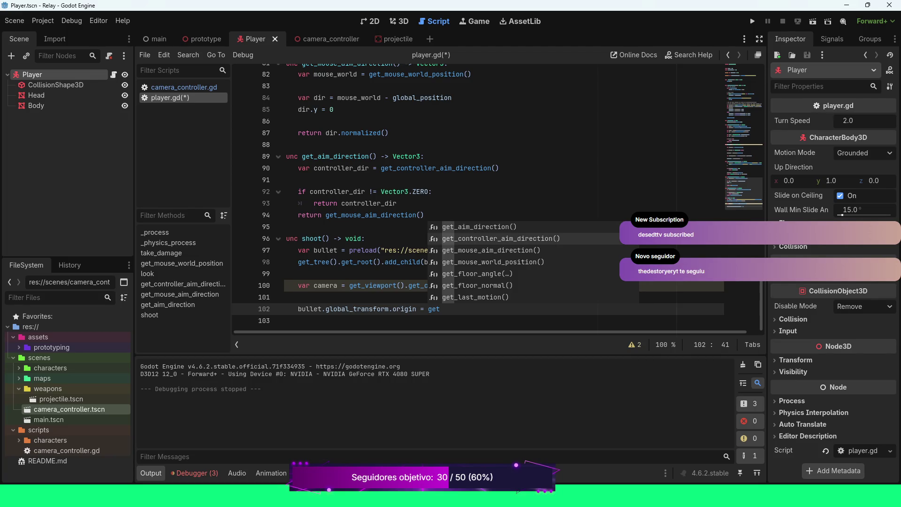
pyautogui.press('Return')
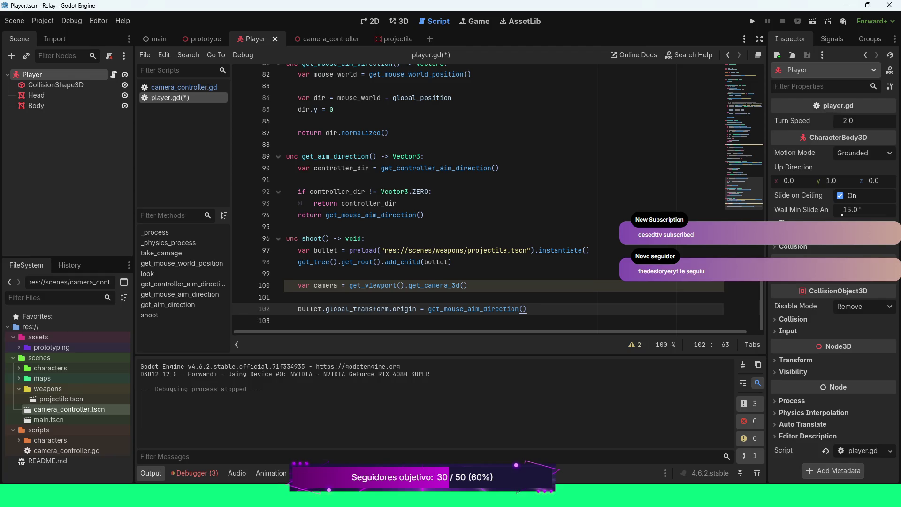
pyautogui.press('F5')
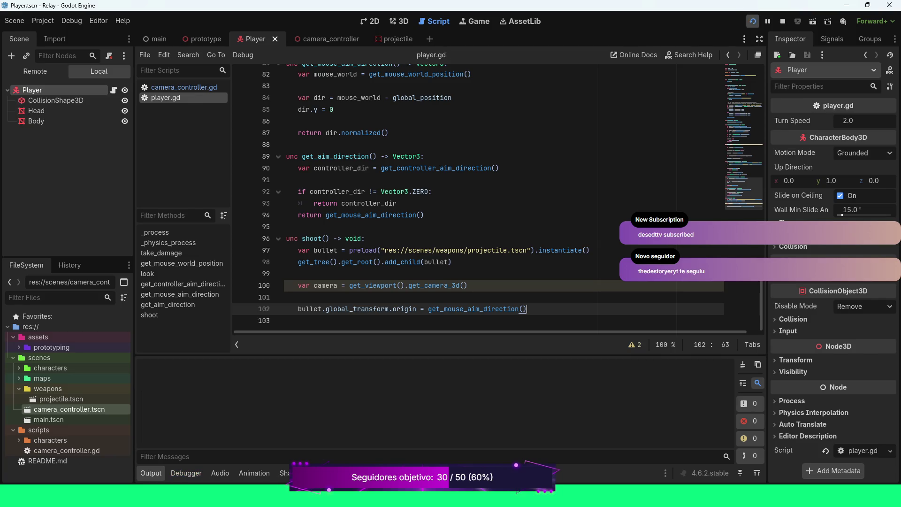
# Move and aim the player around the floor and past the orange ring, then stop the game.
pyautogui.press('w')
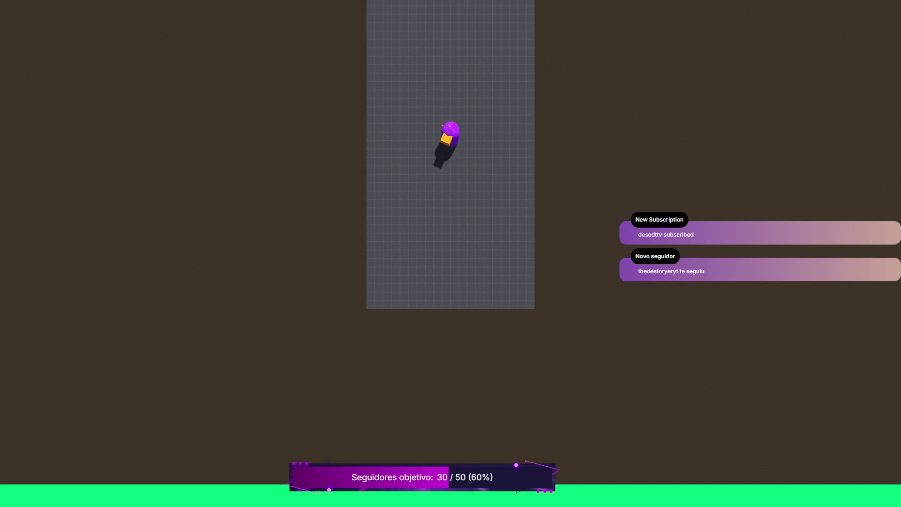
pyautogui.press('w')
pyautogui.press('w')
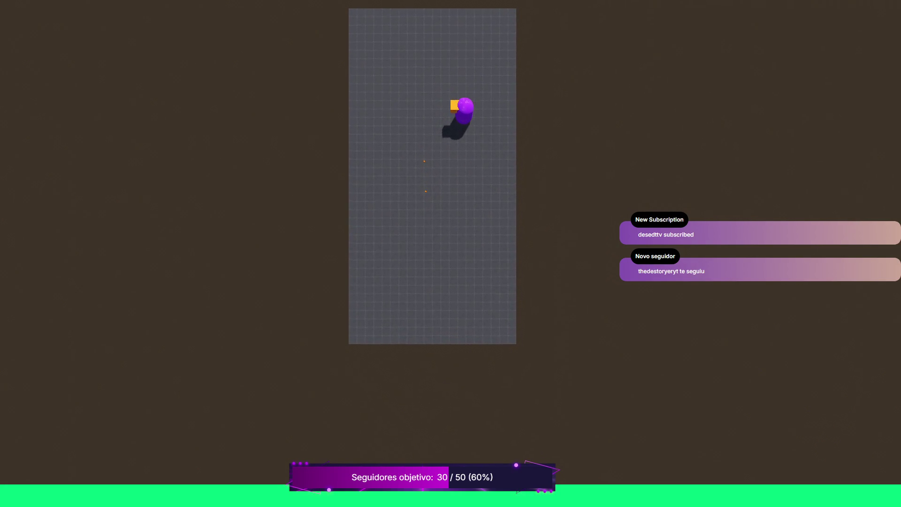
pyautogui.press('w')
pyautogui.press('a')
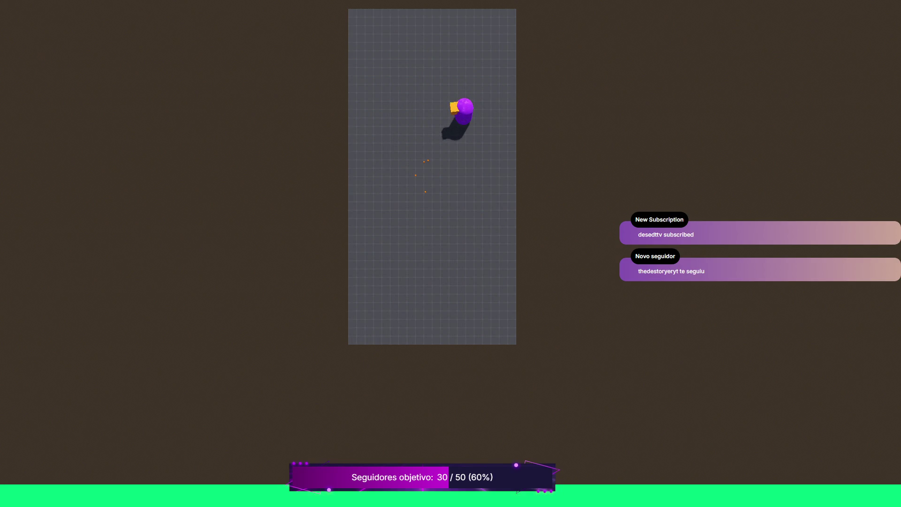
pyautogui.press('s')
pyautogui.press('w')
pyautogui.press('w')
pyautogui.press('w')
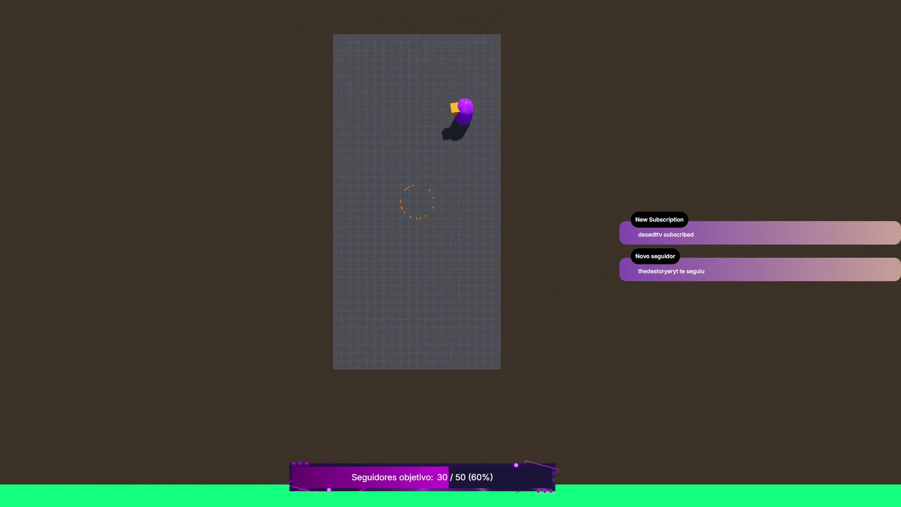
pyautogui.press('s')
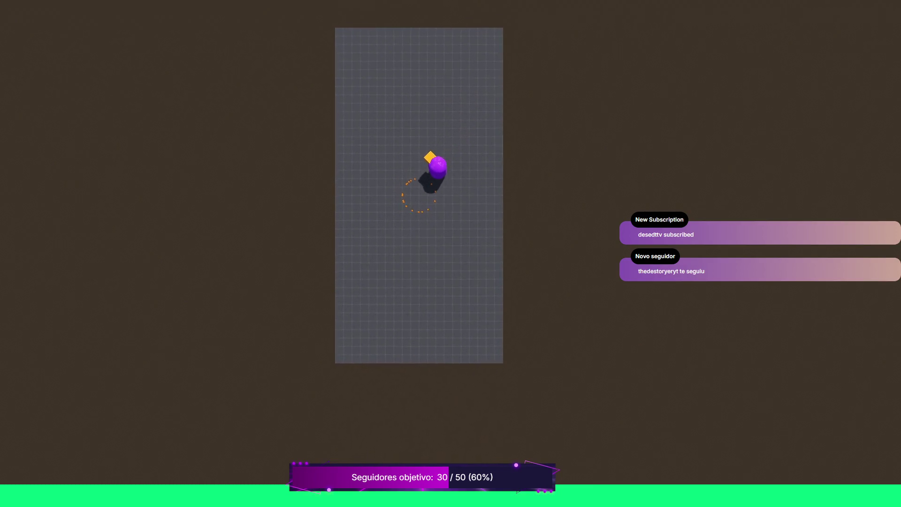
pyautogui.press('d')
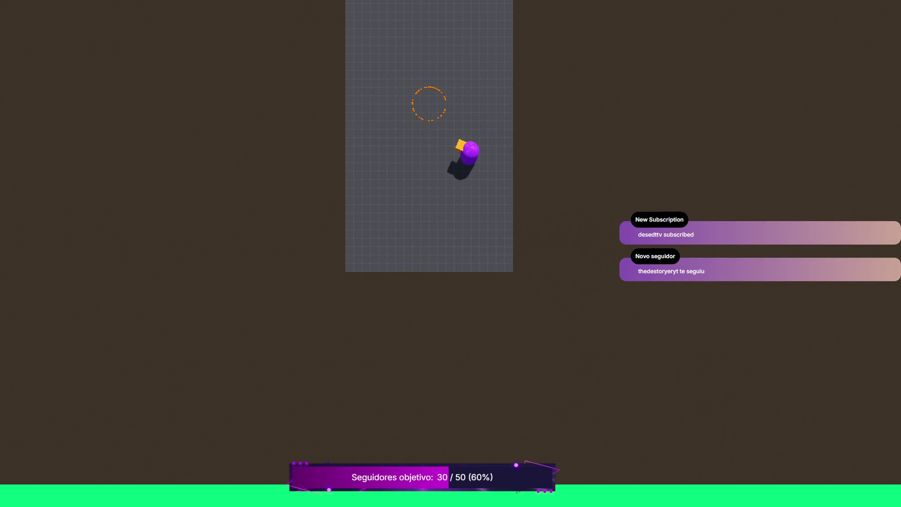
pyautogui.press('F8')
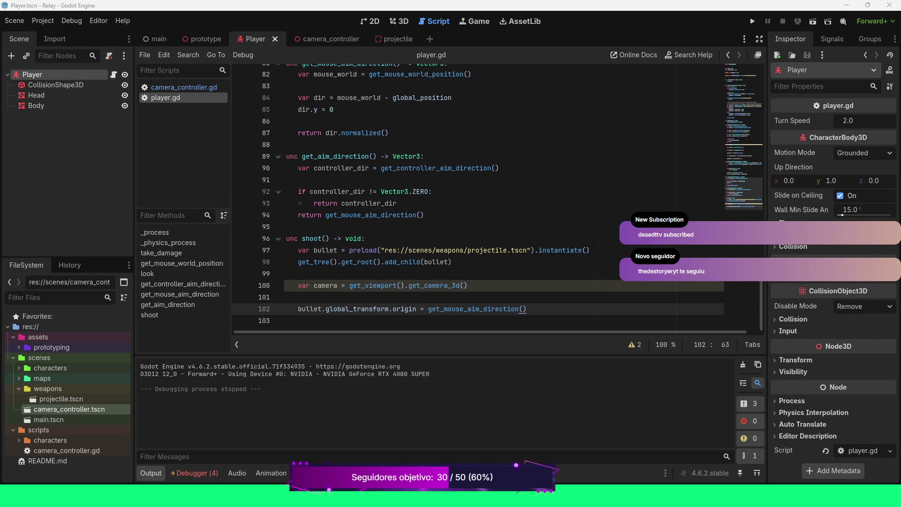
# Add blank lines after the bullet-origin statement, extending shoot() to line 104.
pyautogui.moveTo(441, 168)
pyautogui.press('Return')
pyautogui.press('Return')
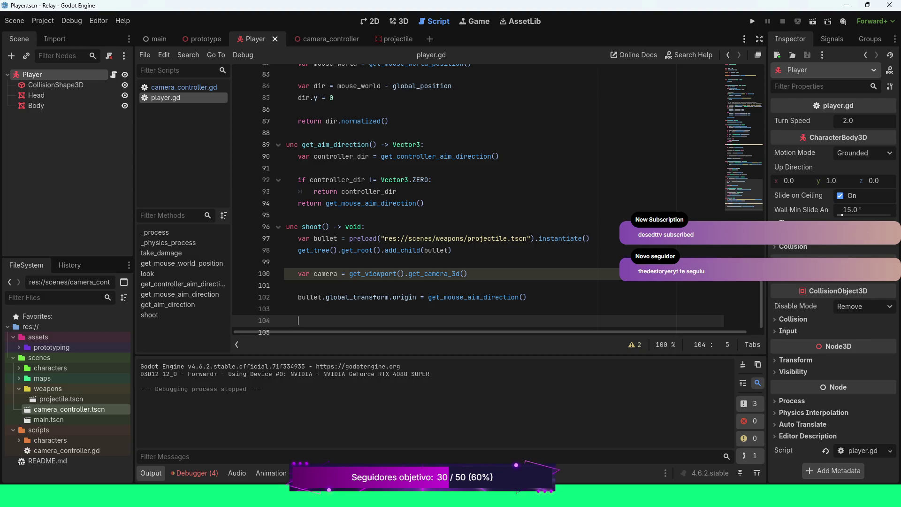
# Write line 104 as bullet.apply_central_impluse(camera.global_transform.basis.z * 50 * -1).
pyautogui.write('bu')
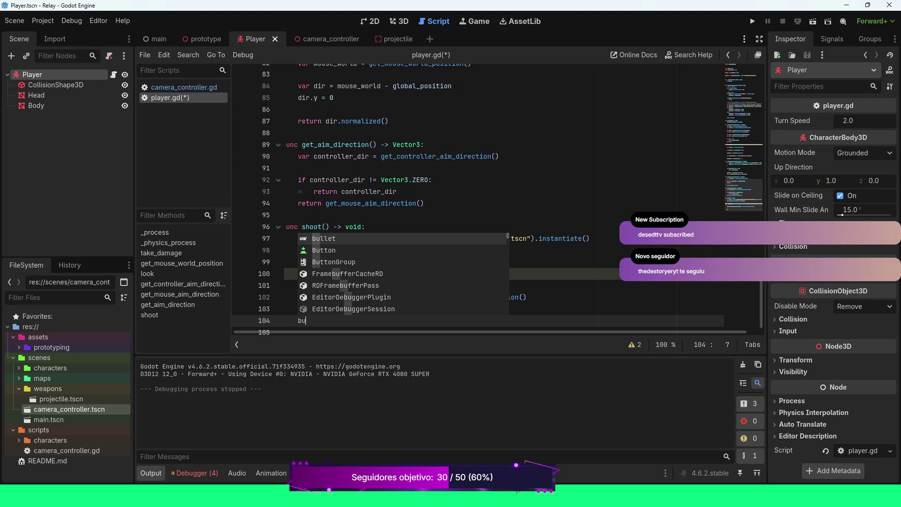
pyautogui.write('llet.app')
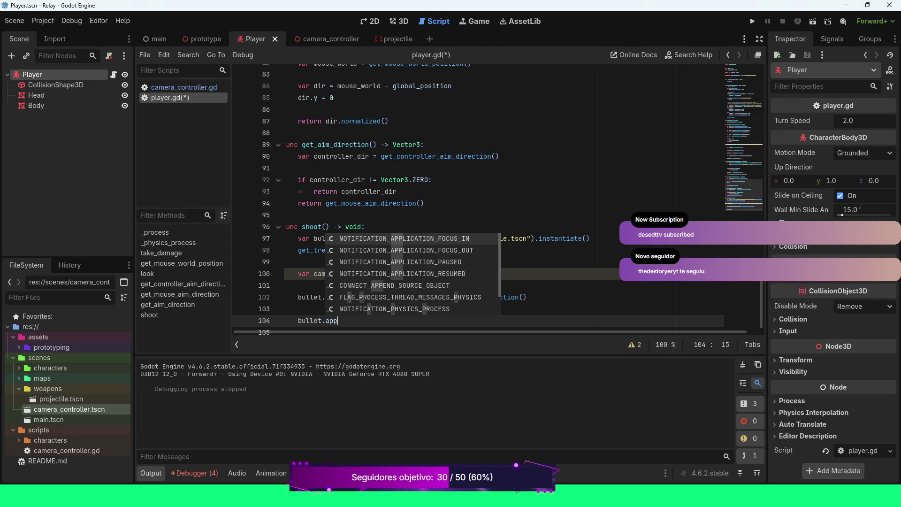
pyautogui.write('l')
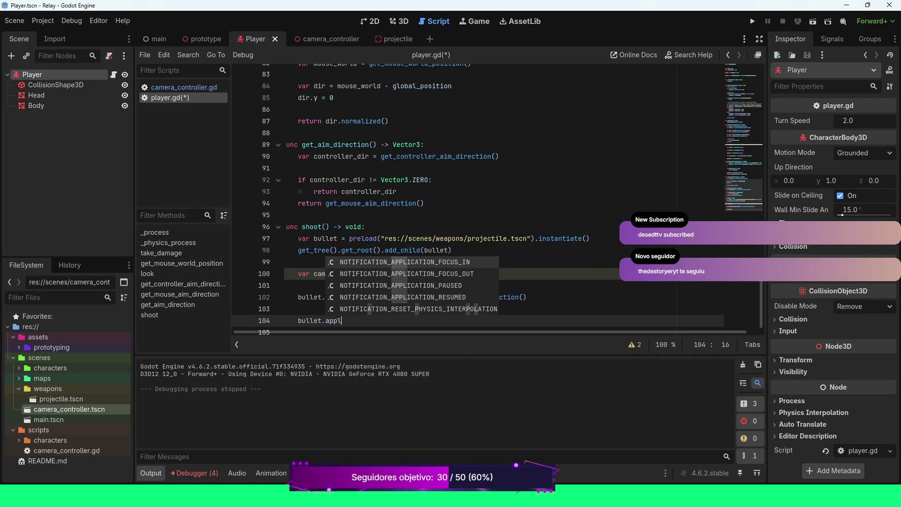
pyautogui.write('y_central_impluse(')
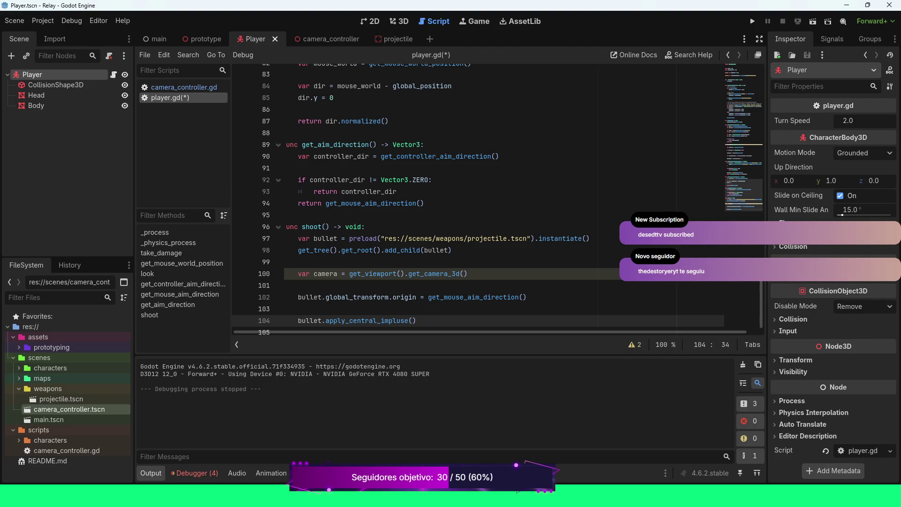
pyautogui.write('camera')
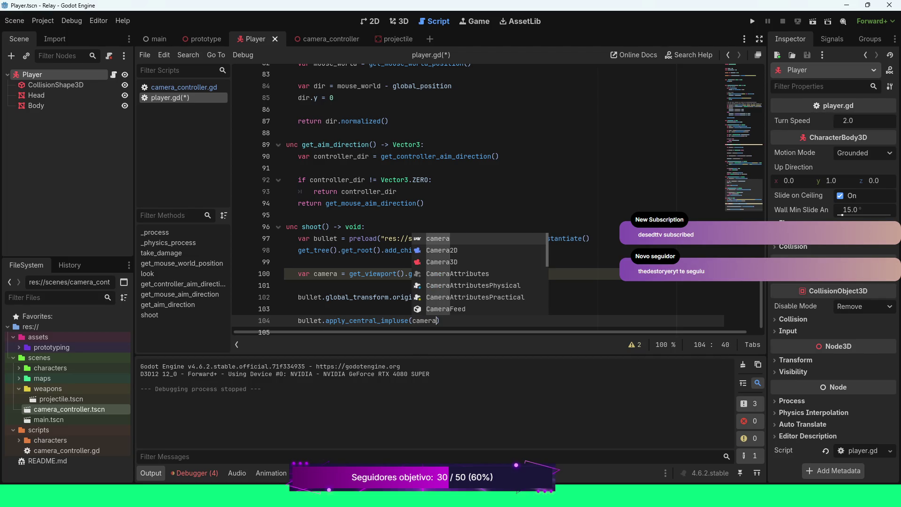
pyautogui.write('.glo')
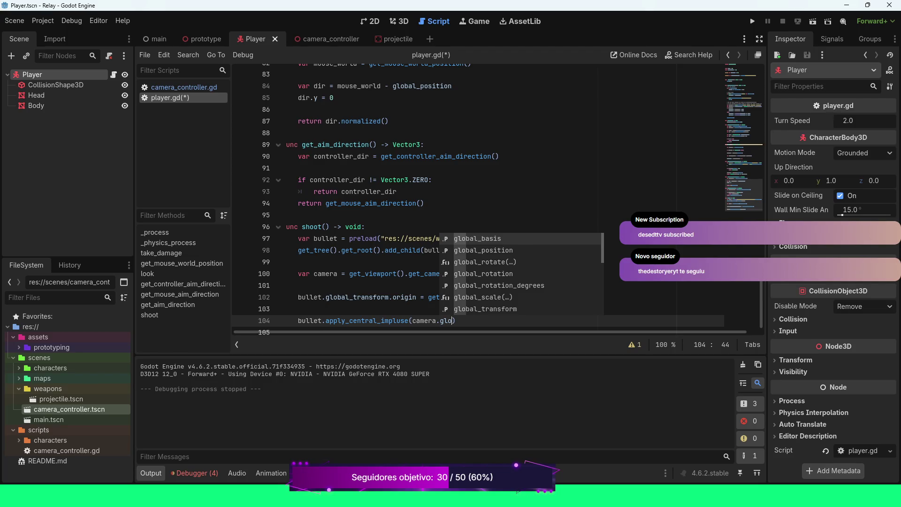
pyautogui.press('Down')
pyautogui.press('Down')
pyautogui.press('Down')
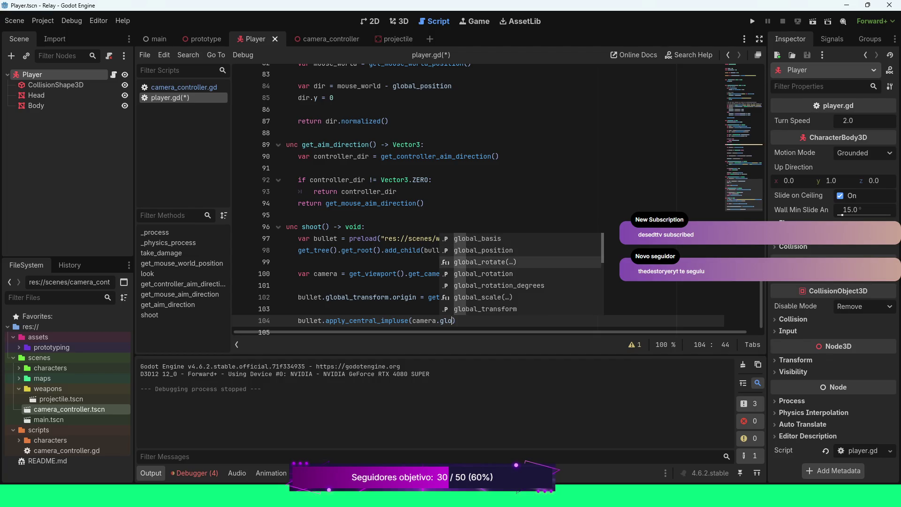
pyautogui.press('Return')
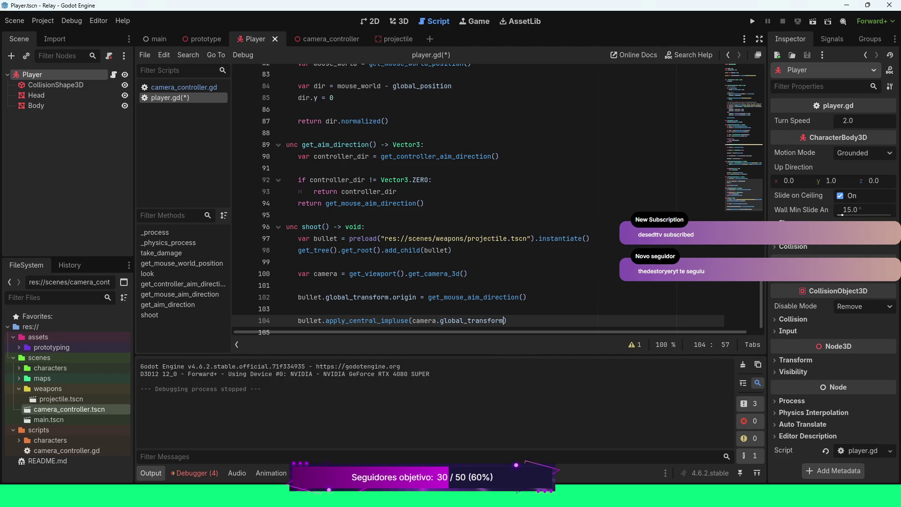
pyautogui.write('.basis.z')
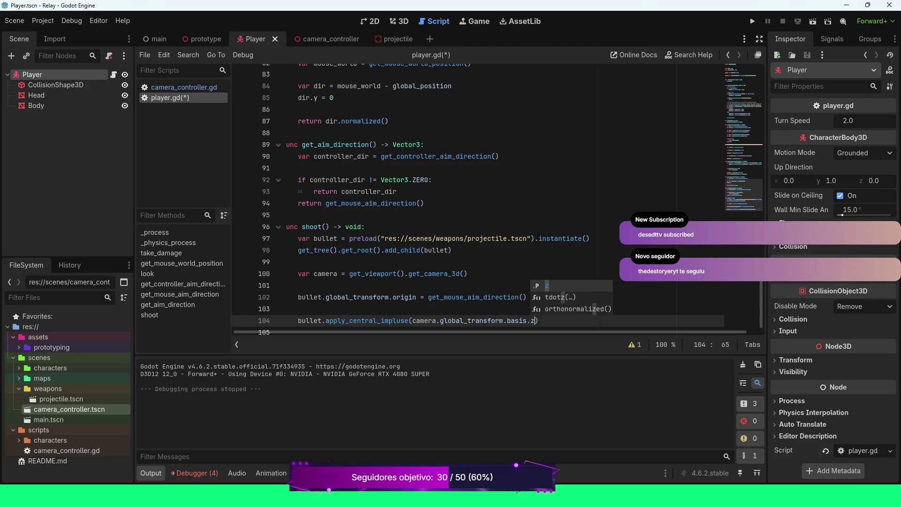
pyautogui.write(' *')
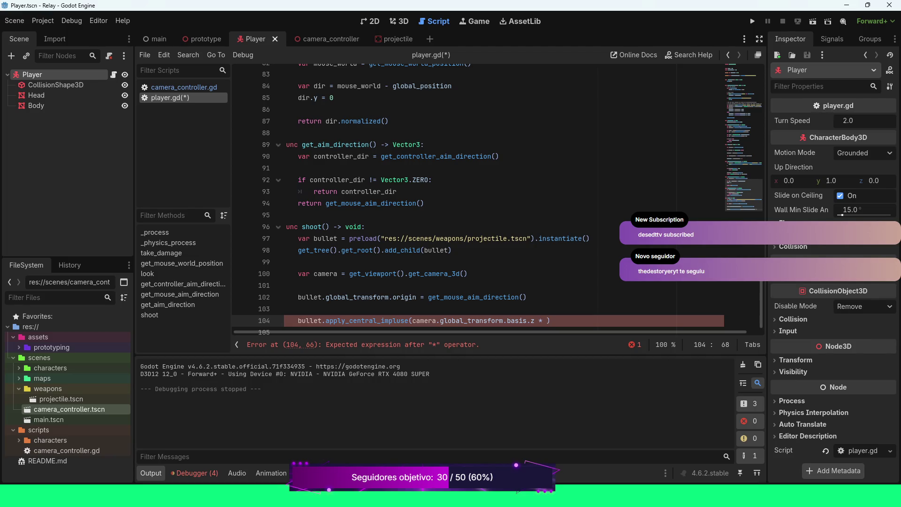
pyautogui.write(' 50')
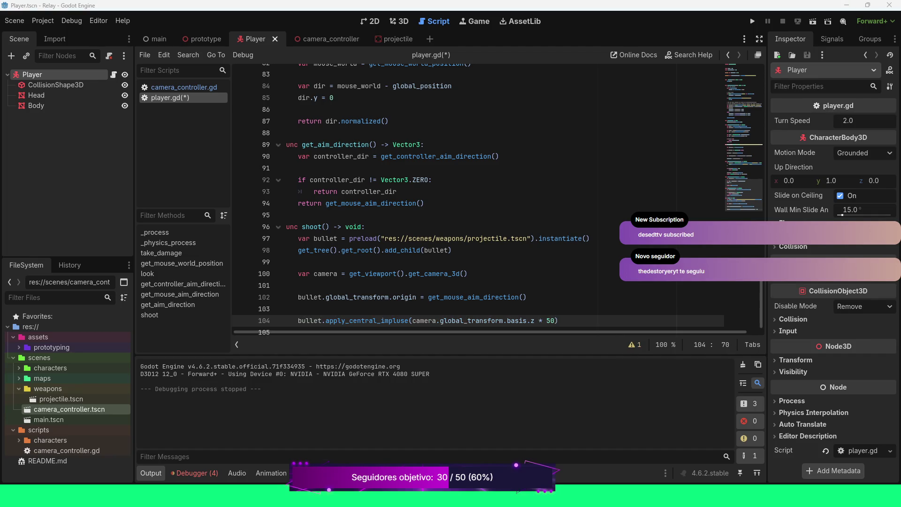
pyautogui.write(')')
pyautogui.write(' * -1')
# Run the game, hit the nonexistent apply_central_impluse error at line 104, and stop it.
pyautogui.press('F5')
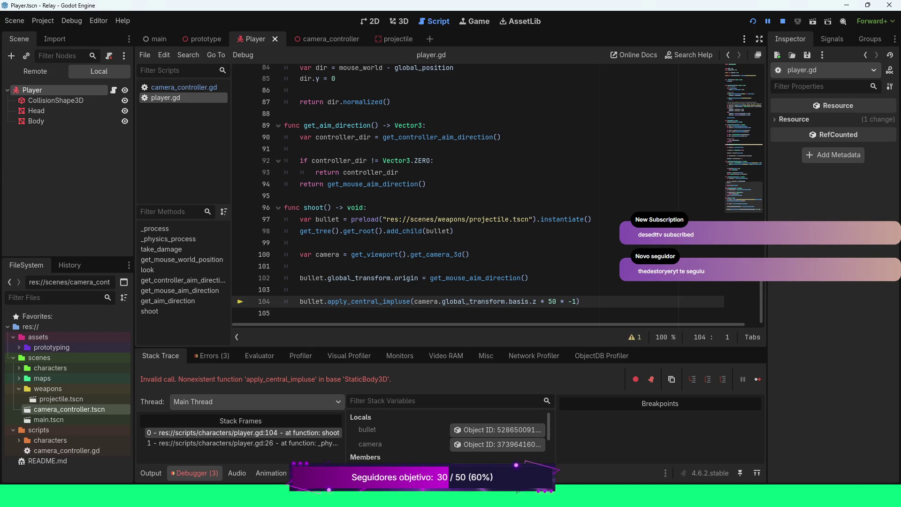
pyautogui.press('F8')
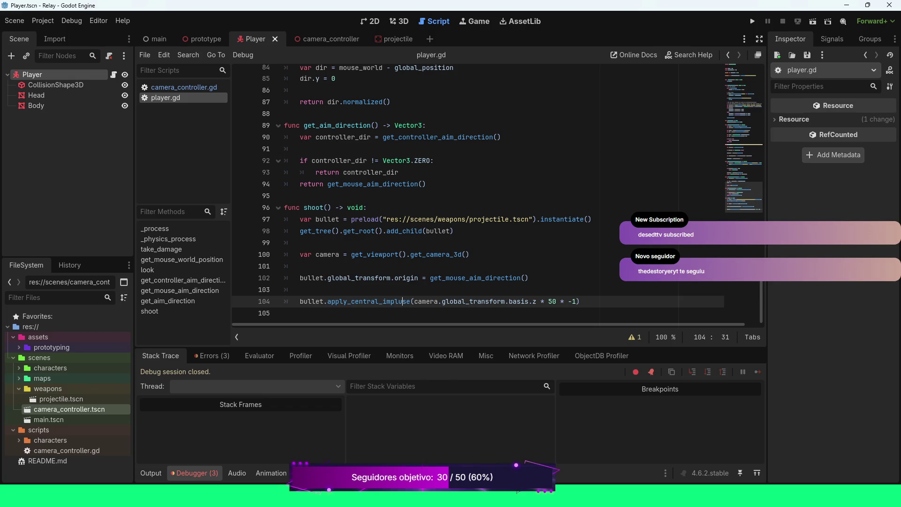
# Correct 'impluse' to 'impulse' on line 104, save player.gd, and retest the game.
pyautogui.press('BackSpace')
pyautogui.press('Left')
pyautogui.write('u')
pyautogui.hotkey('ctrl', 's')
pyautogui.press('F5')
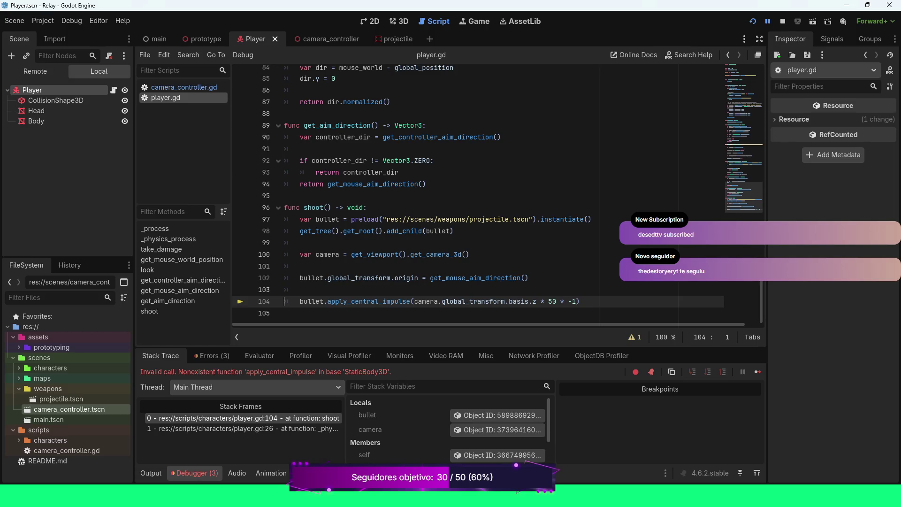
pyautogui.press('F8')
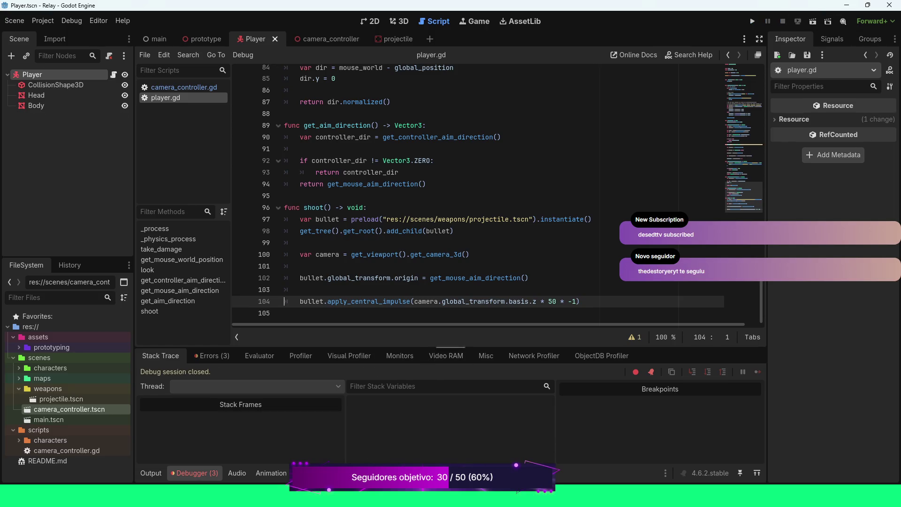